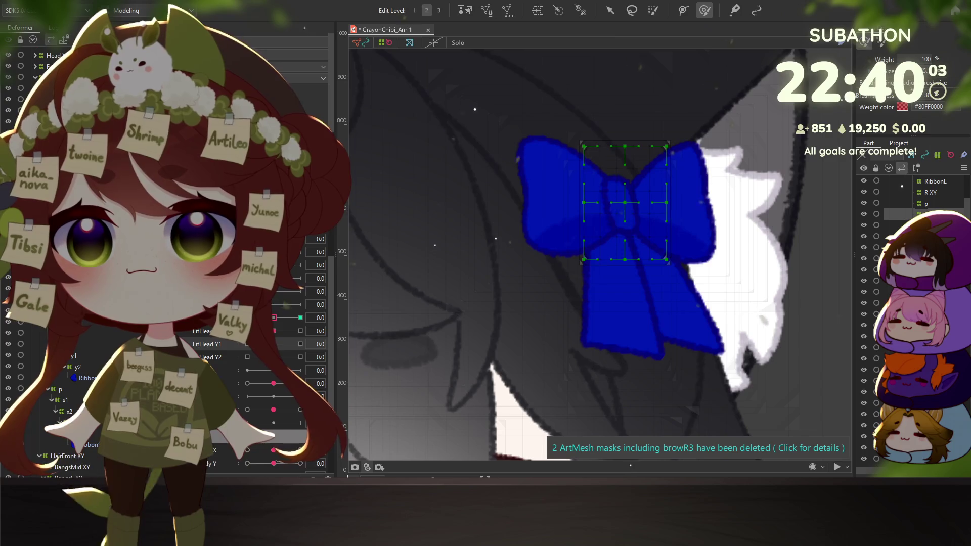
Bend the bow's centre into a new shape at FitHead X1 -30 and preview the result
click(300, 317)
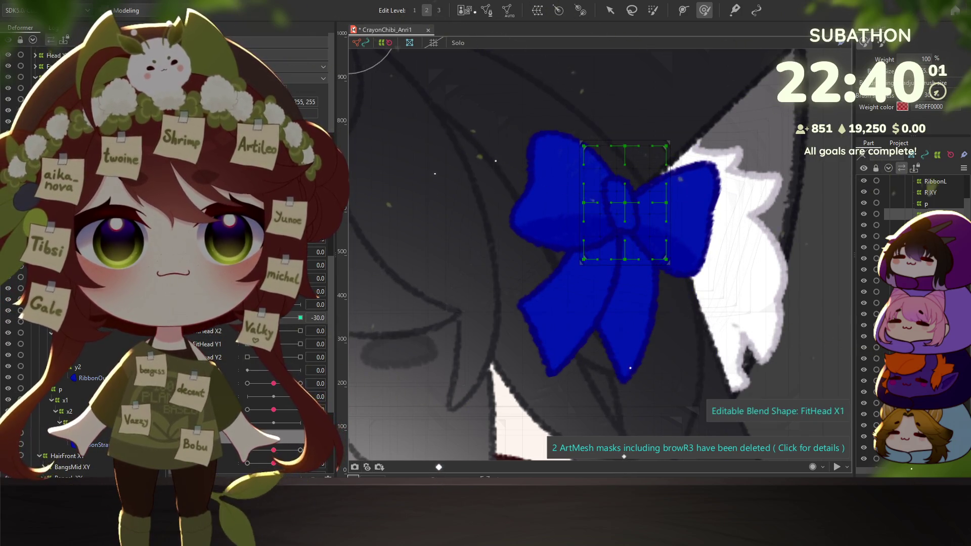
click(586, 230)
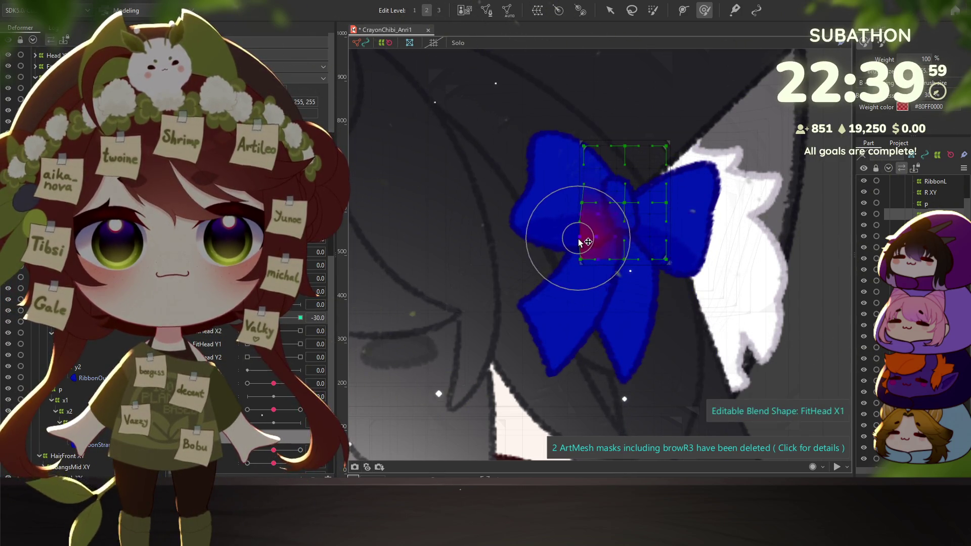
mouse_move(586, 212)
mouse_down()
mouse_move(640, 242)
mouse_move(629, 239)
mouse_up()
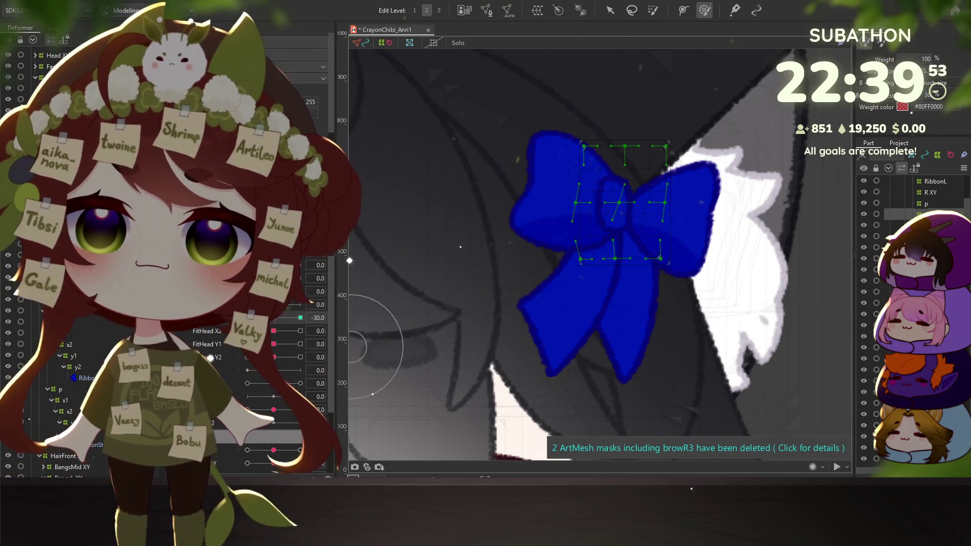
drag(247, 317, 279, 318)
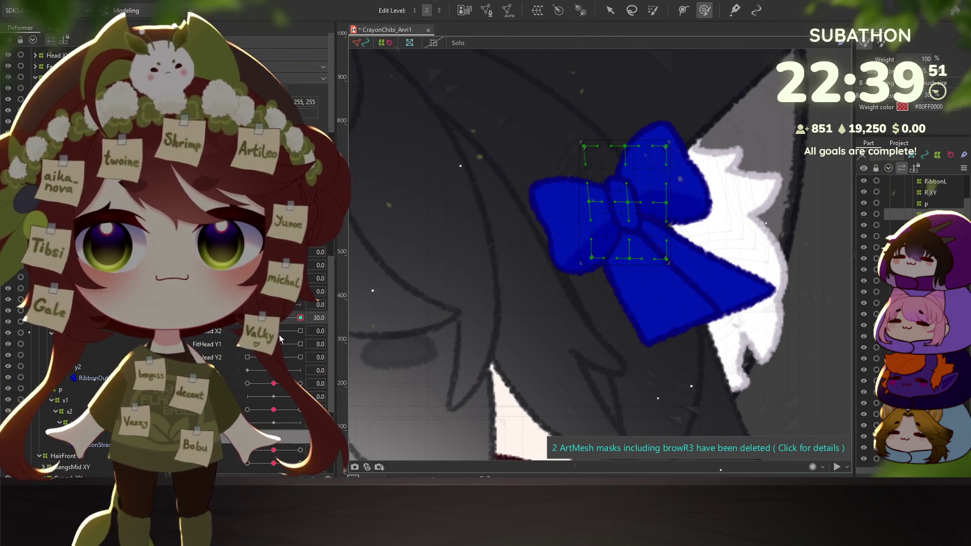
At FitHead X1 30, push the bow's left lobe rightward and sweep the slider to check it
click(291, 316)
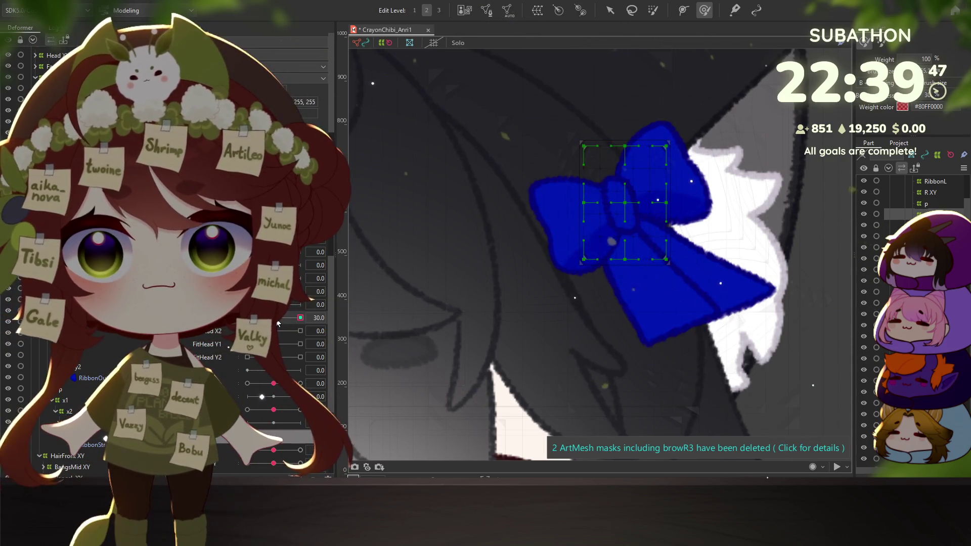
click(276, 319)
click(293, 316)
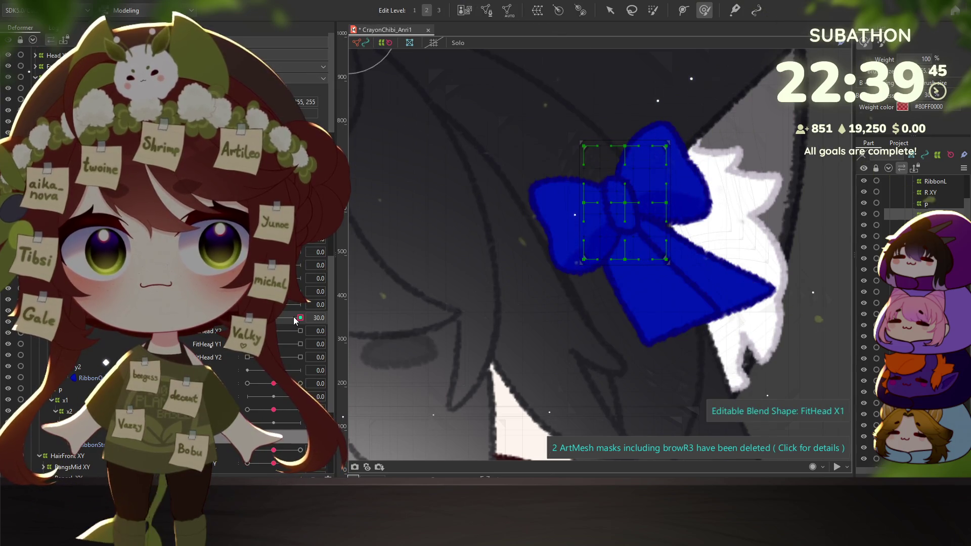
click(660, 203)
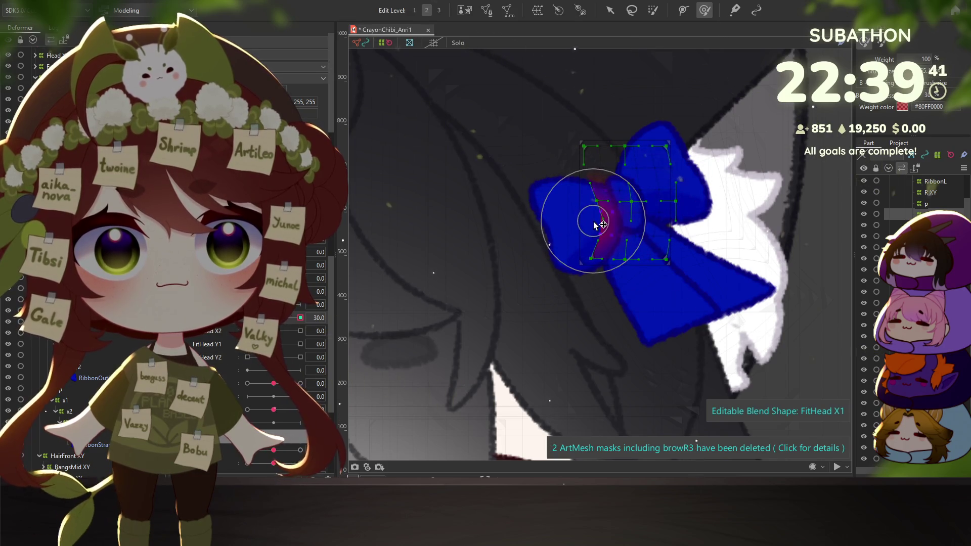
drag(586, 215, 598, 218)
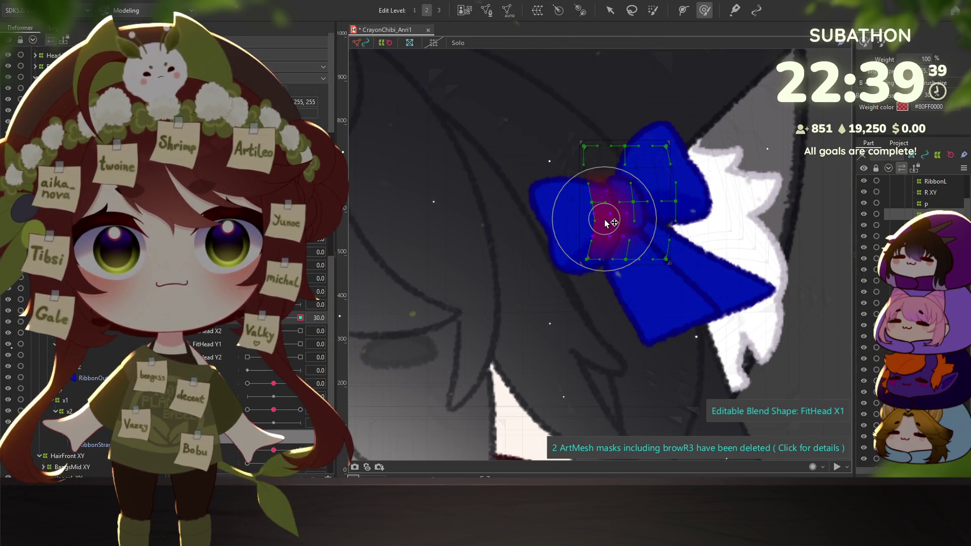
mouse_move(293, 317)
mouse_down()
mouse_move(247, 318)
mouse_move(305, 314)
mouse_move(273, 317)
mouse_up()
Set FitHead X2 to -30 and start reshaping the bow for that key
click(300, 330)
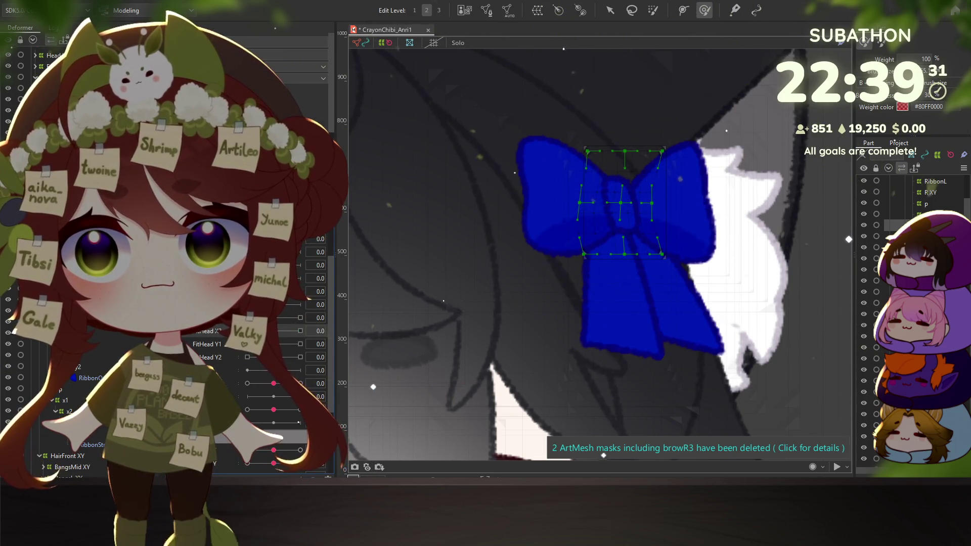
click(300, 330)
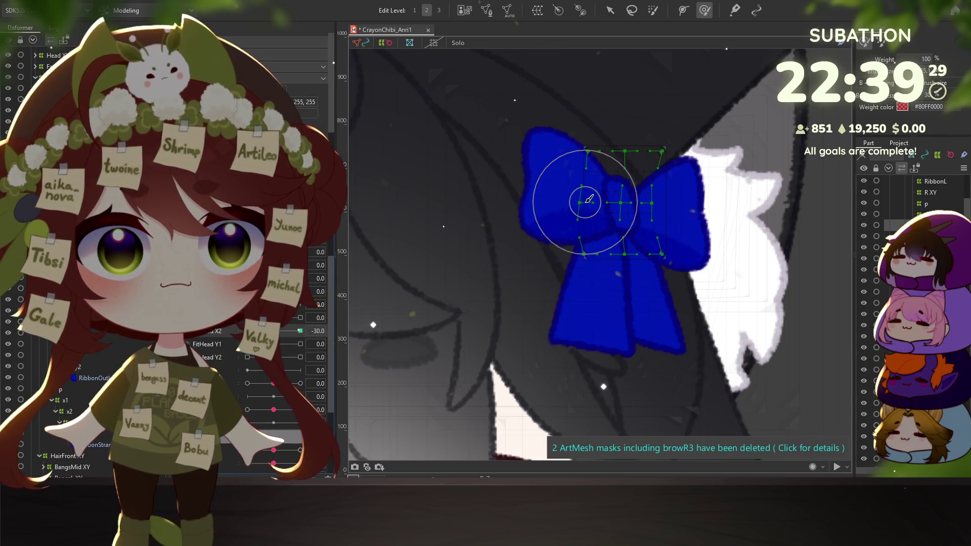
mouse_move(582, 202)
mouse_down()
mouse_move(588, 211)
mouse_move(657, 210)
mouse_move(652, 202)
mouse_move(655, 214)
mouse_move(385, 317)
mouse_up()
Reshape the bow at FitHead X2 30 and preview it across the slider
click(300, 331)
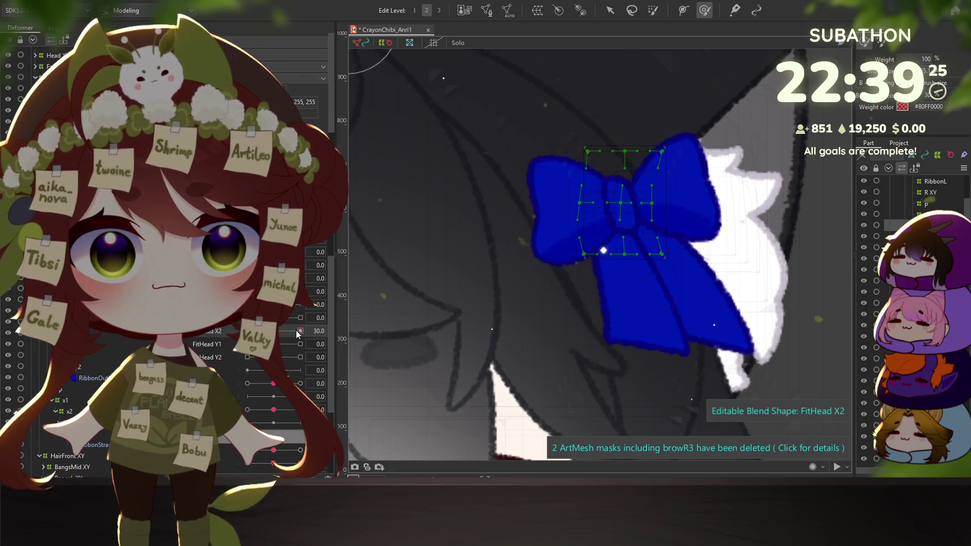
mouse_move(551, 223)
mouse_down()
mouse_move(581, 195)
mouse_move(665, 202)
mouse_move(642, 206)
mouse_up()
mouse_move(300, 331)
mouse_down()
mouse_move(255, 331)
mouse_move(274, 331)
mouse_up()
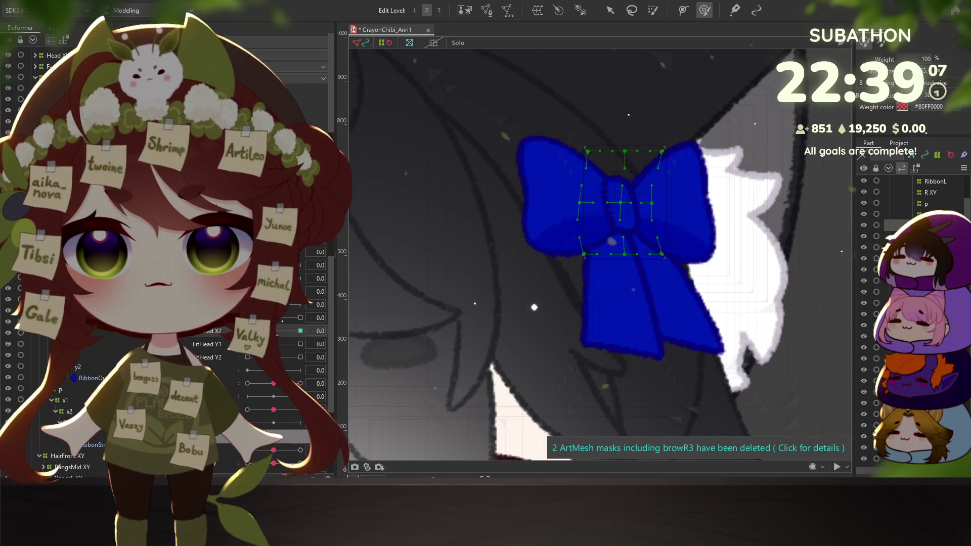
At FitHead X2 -30, compare with 0, nudge the bow's left vertices right, then open Physics settings
click(274, 330)
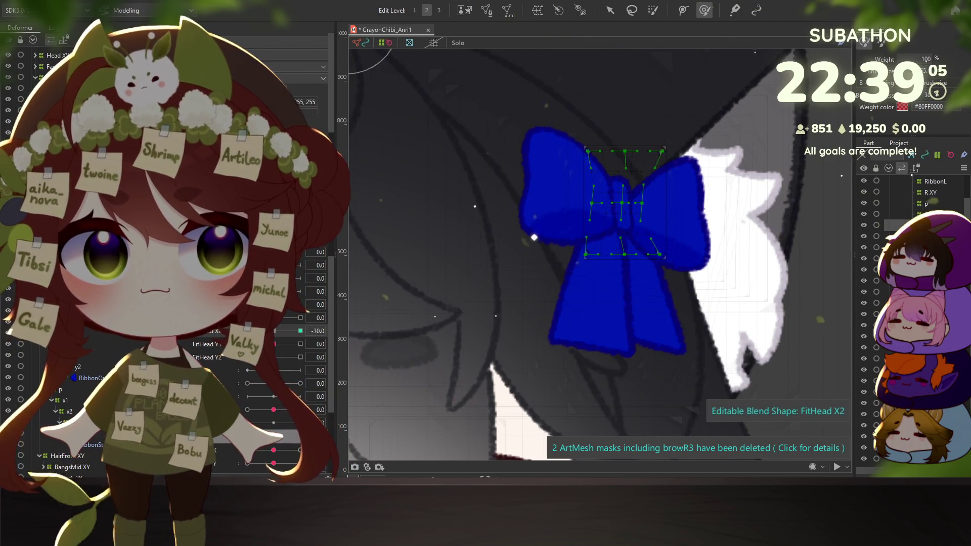
click(281, 333)
click(273, 331)
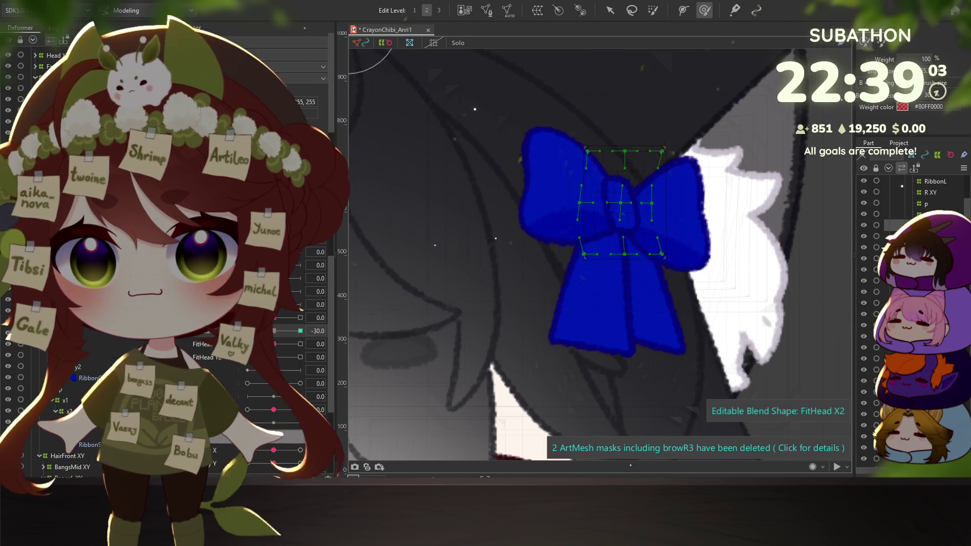
click(281, 334)
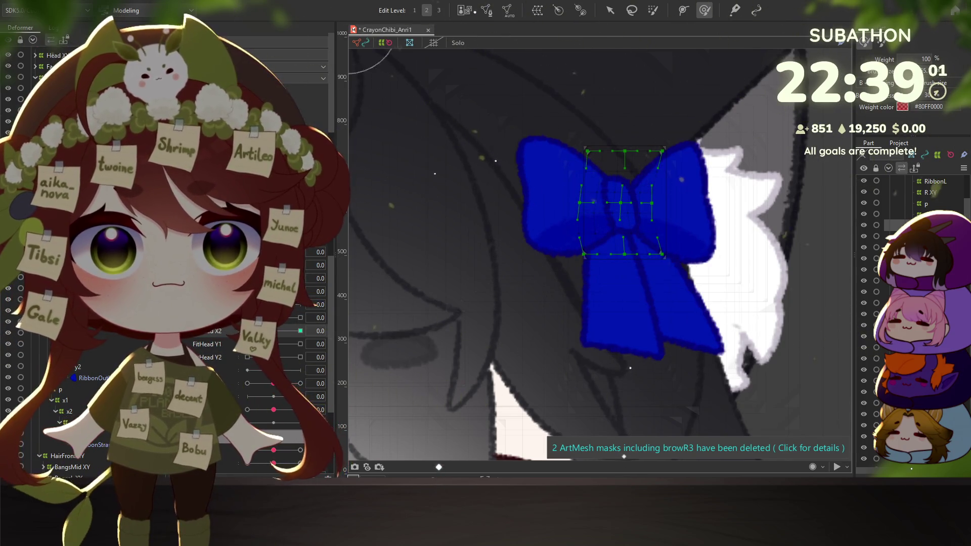
click(274, 331)
drag(579, 194, 590, 199)
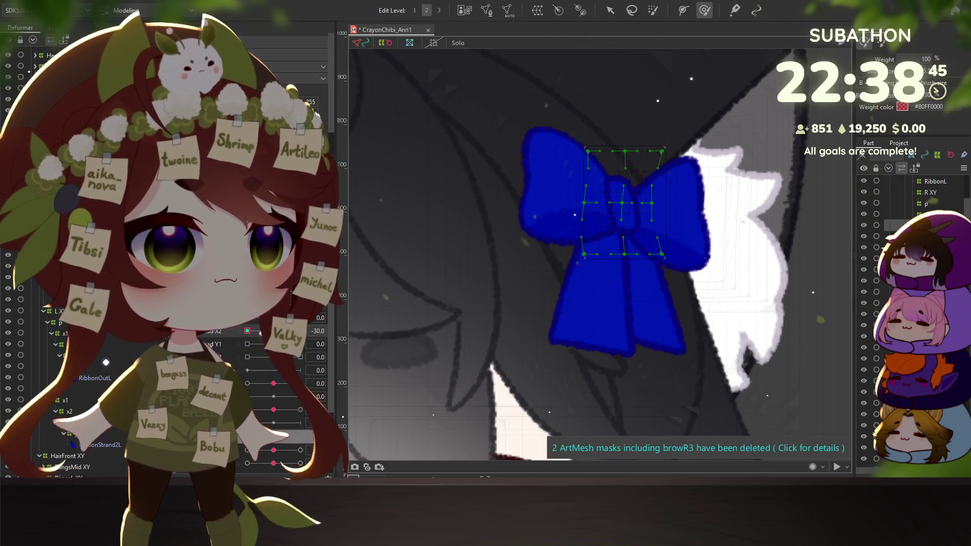
key(alt+Tab)
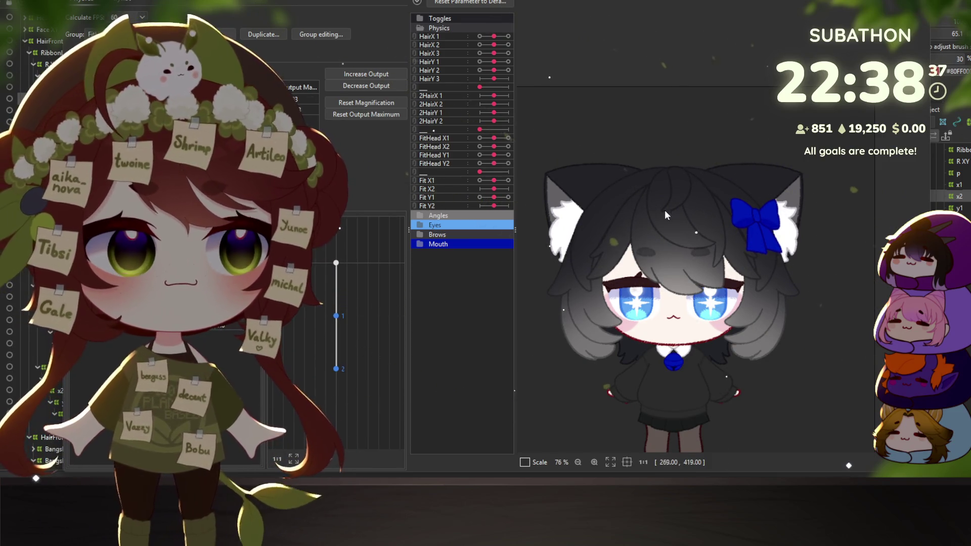
mouse_move(673, 190)
mouse_down()
mouse_move(684, 399)
mouse_move(705, 448)
mouse_move(722, 427)
mouse_move(702, 435)
mouse_move(703, 446)
mouse_move(663, 254)
mouse_move(599, 253)
mouse_move(638, 162)
mouse_move(687, 387)
mouse_move(681, 277)
mouse_move(655, 146)
mouse_move(671, 388)
mouse_move(686, 313)
mouse_move(585, 351)
mouse_move(647, 319)
mouse_up()
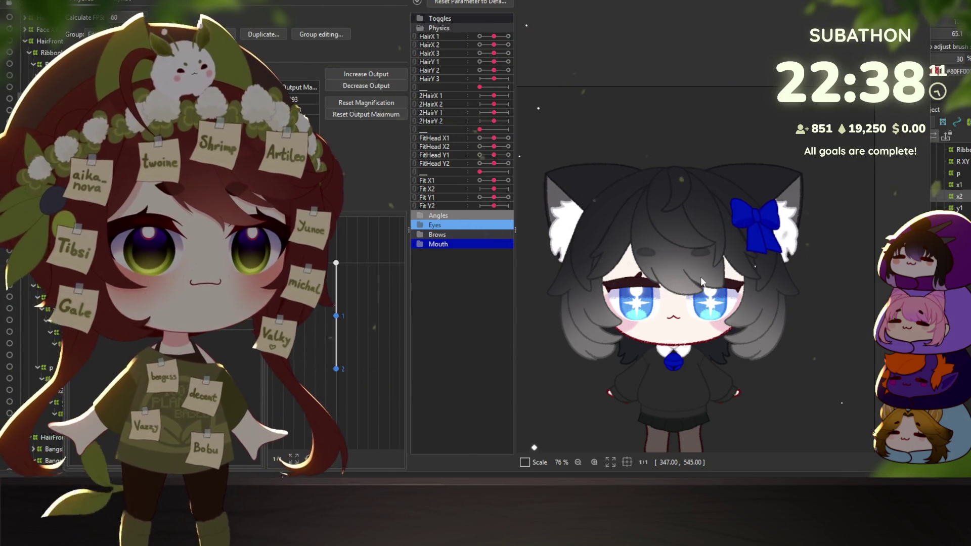
mouse_move(659, 257)
mouse_down()
mouse_move(754, 247)
mouse_move(833, 177)
mouse_move(702, 243)
mouse_move(715, 144)
mouse_move(721, 399)
mouse_move(724, 162)
mouse_move(736, 149)
mouse_up()
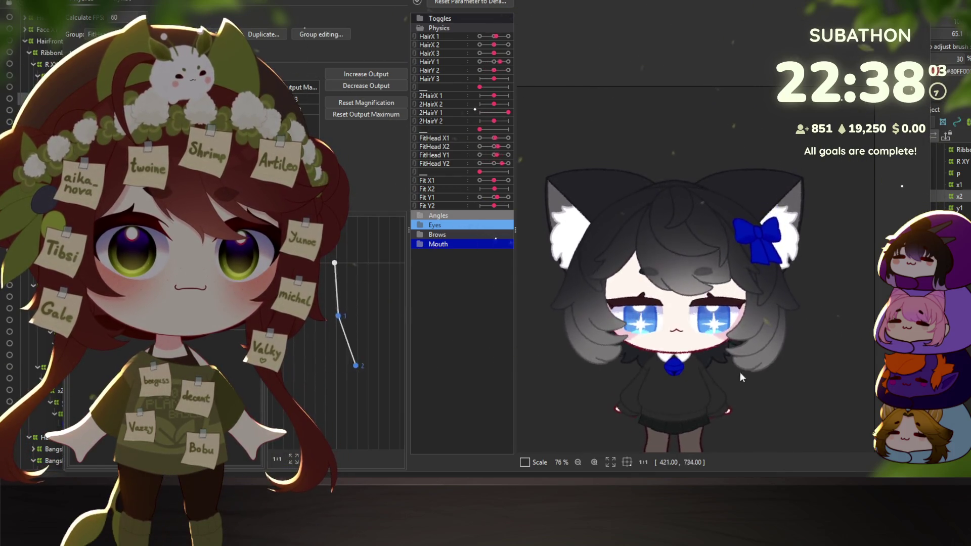
key(Escape)
Select the RibbonL deformers and bow mesh, then reset all parameters to default values
scroll(508, 214, down, 2)
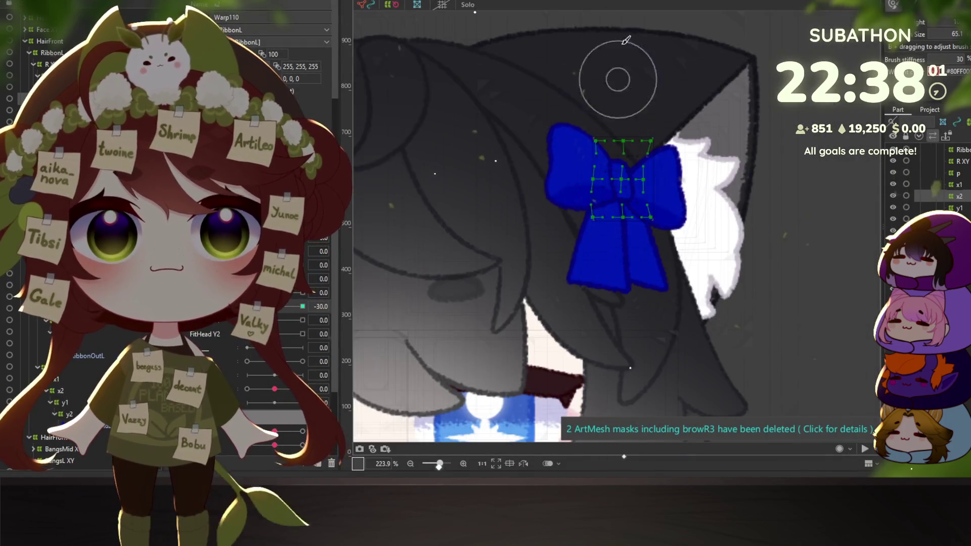
click(54, 54)
click(53, 53)
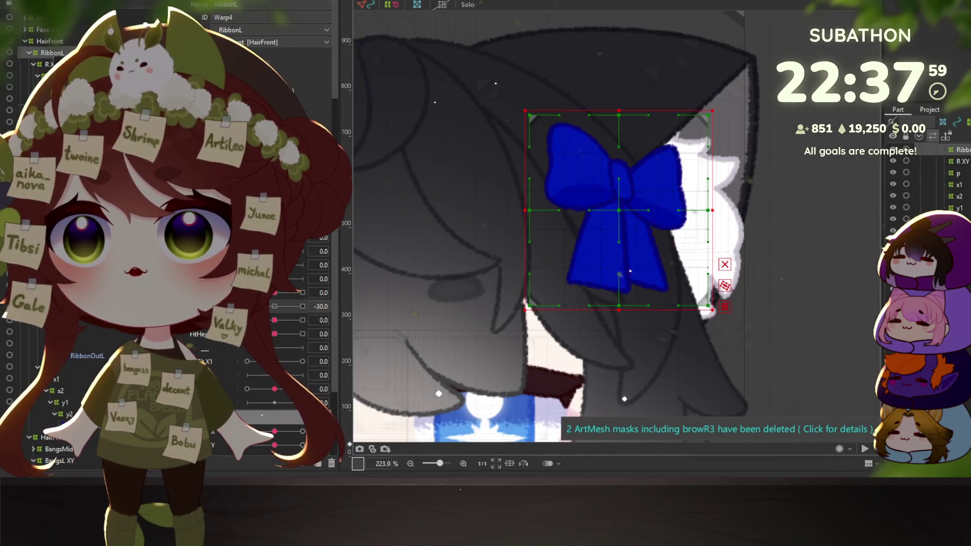
click(579, 223)
scroll(581, 225, down, 4)
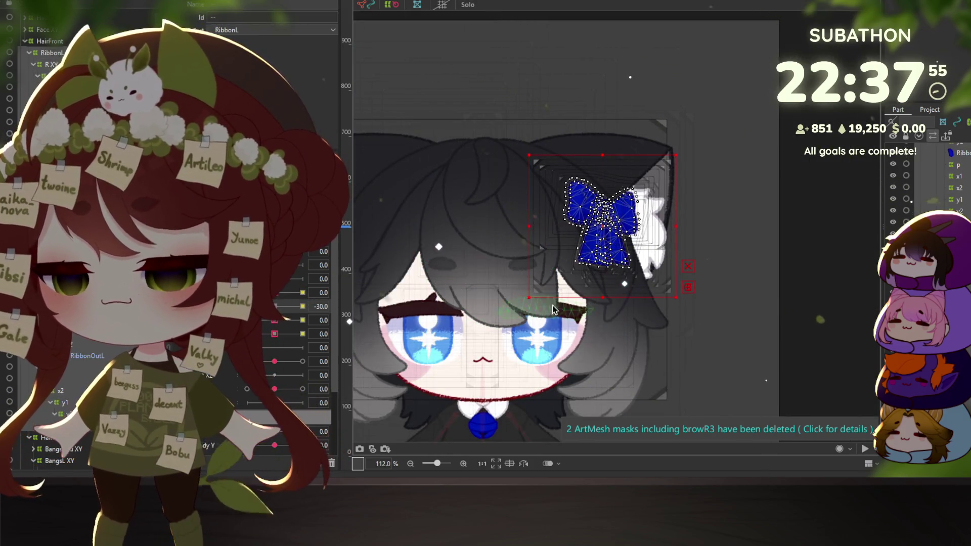
key(t)
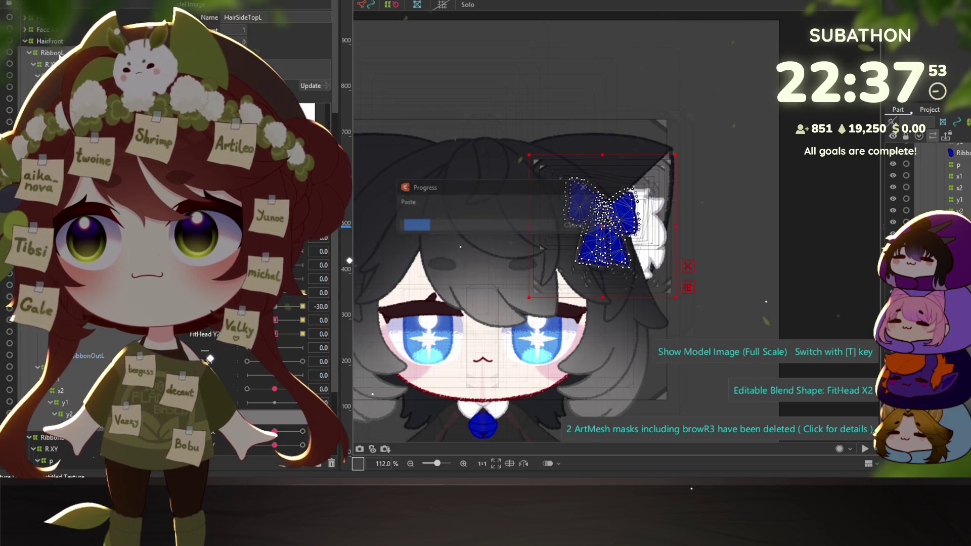
right_click(604, 218)
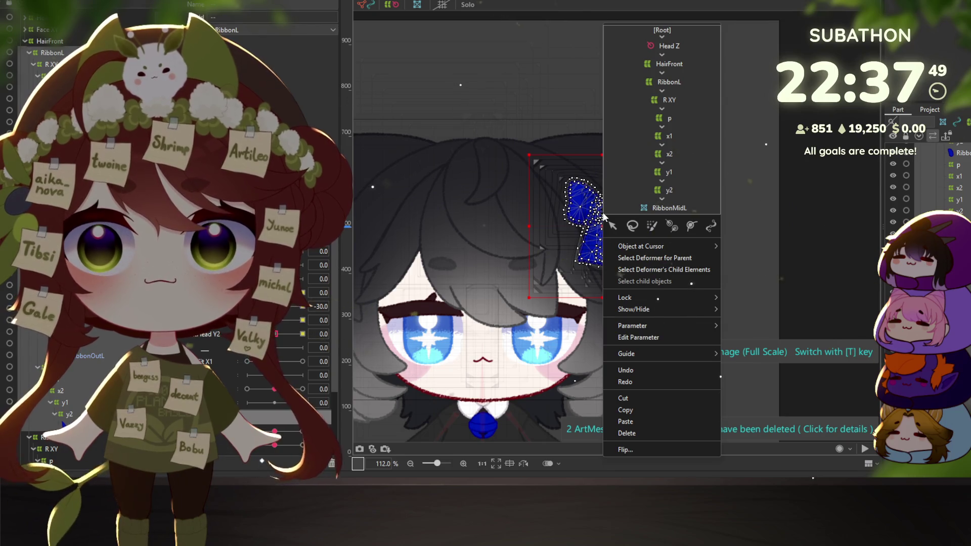
right_click(354, 168)
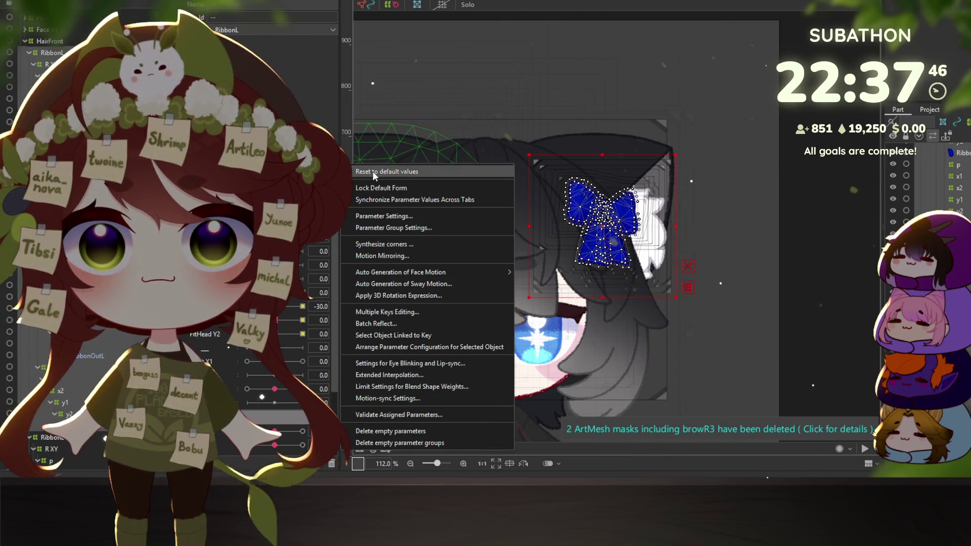
click(374, 172)
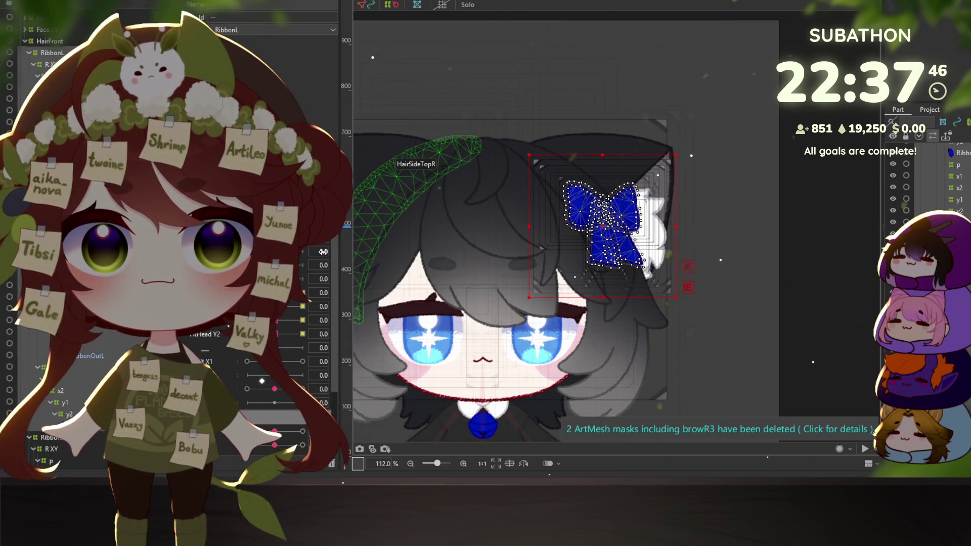
Flip the RibbonL warp deformer horizontally, reflecting Angle X, to place a bow on the other ear
click(57, 55)
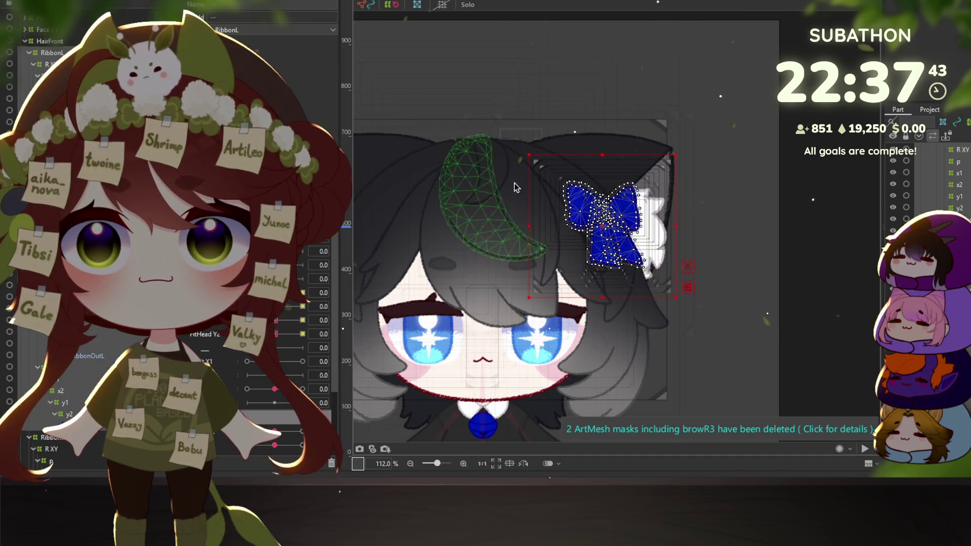
right_click(601, 223)
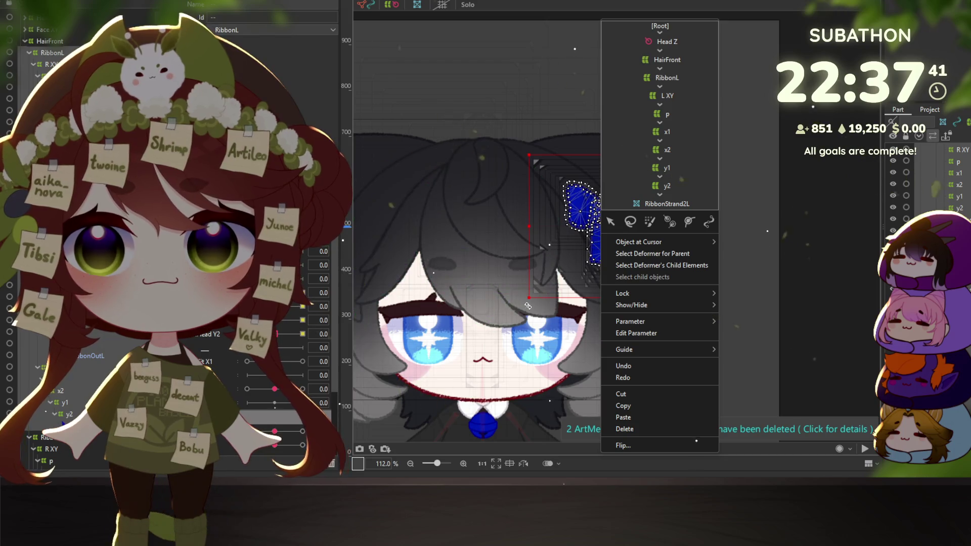
click(624, 447)
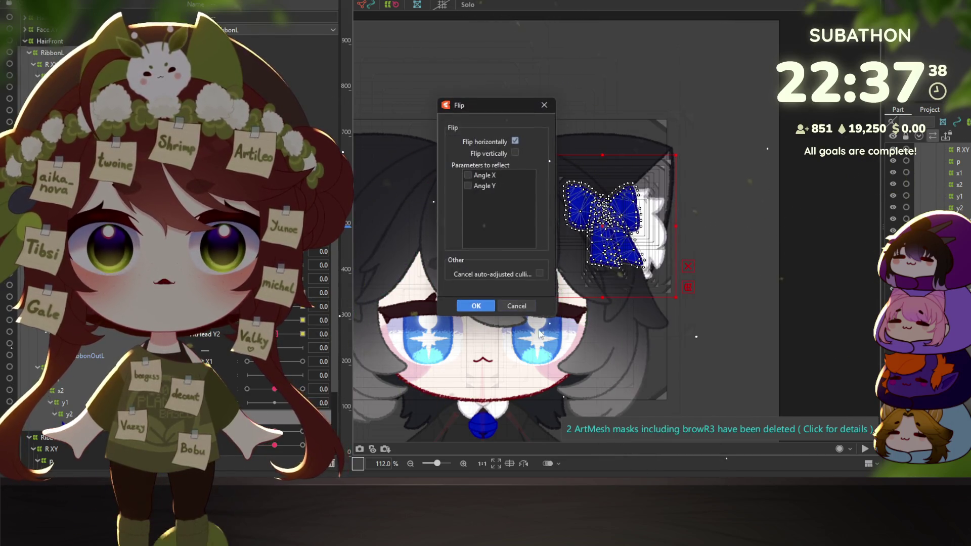
click(476, 306)
scroll(476, 305, down, 3)
Swing the physics preview model to watch the hair and both bows sway
scroll(479, 204, up, 5)
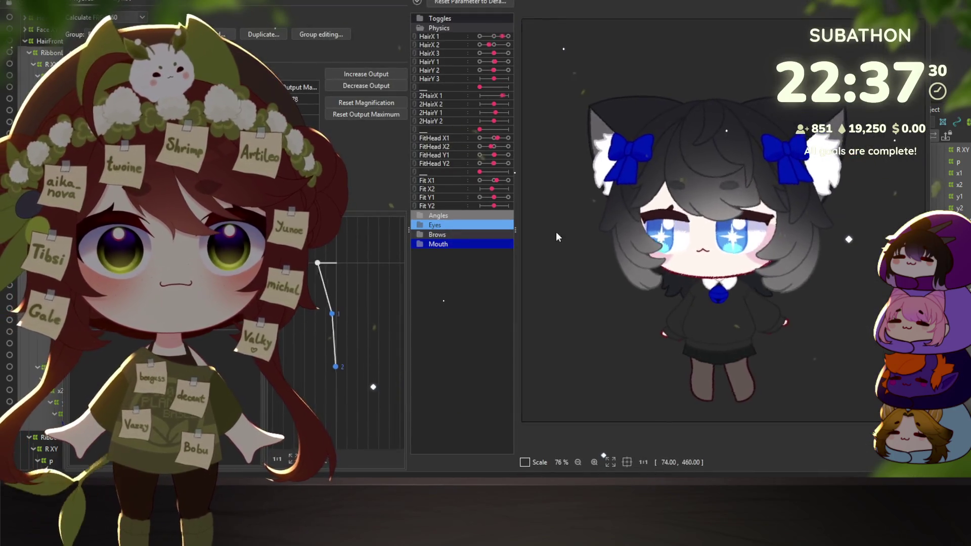
mouse_move(814, 239)
mouse_down()
mouse_move(578, 211)
mouse_move(623, 196)
mouse_move(541, 192)
mouse_move(748, 294)
mouse_move(744, 126)
mouse_move(738, 217)
mouse_move(744, 81)
mouse_move(725, 381)
mouse_move(633, 223)
mouse_move(529, 226)
mouse_move(814, 211)
mouse_move(851, 225)
mouse_move(614, 206)
mouse_move(646, 181)
mouse_up()
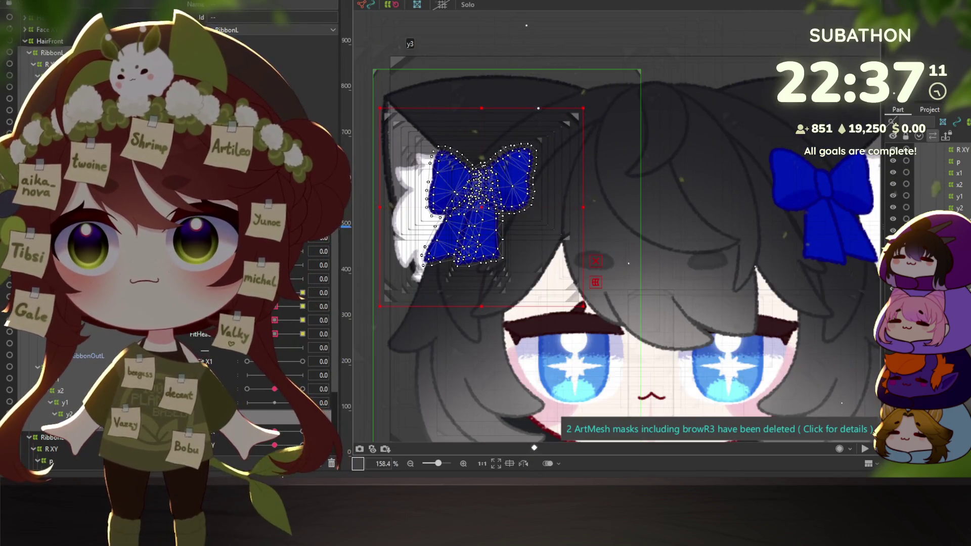
Select the left bow's x1 warp deformer and reflect its keyforms
click(534, 412)
click(474, 401)
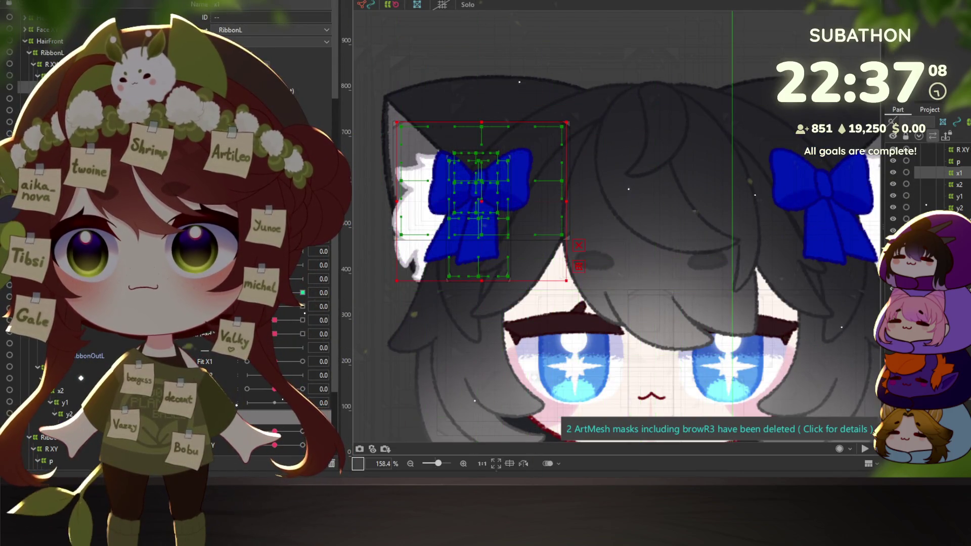
click(474, 279)
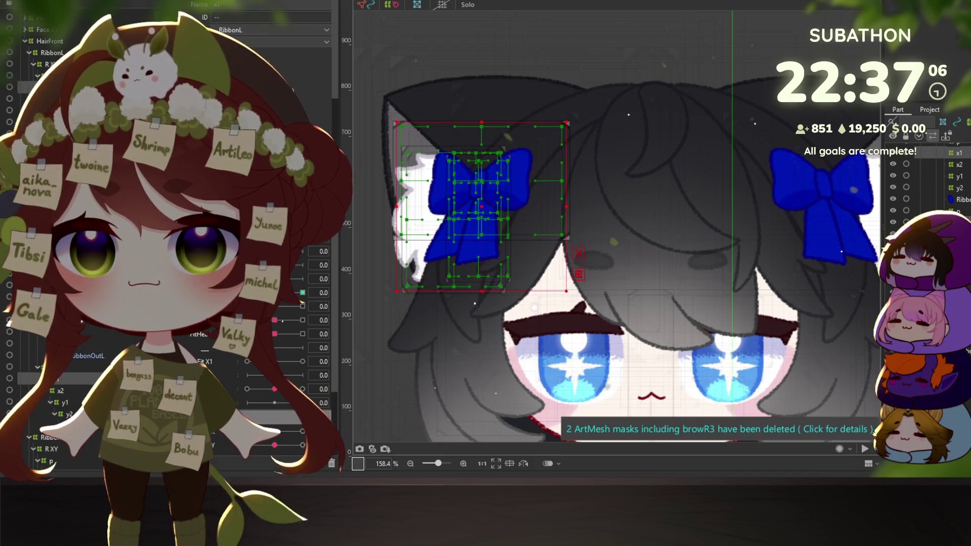
click(359, 292)
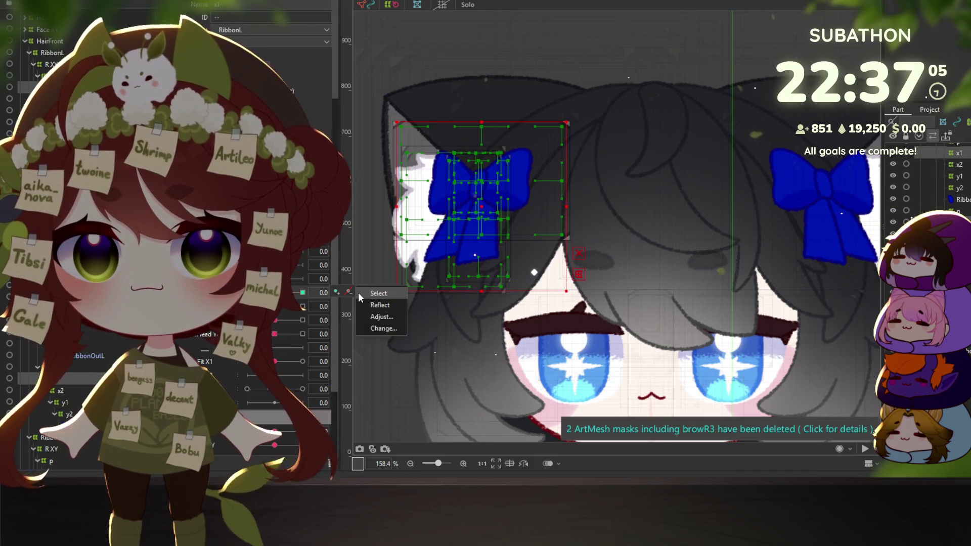
click(388, 305)
Reflect the x2 warp deformer's keyforms, then open the physics settings preview
click(959, 165)
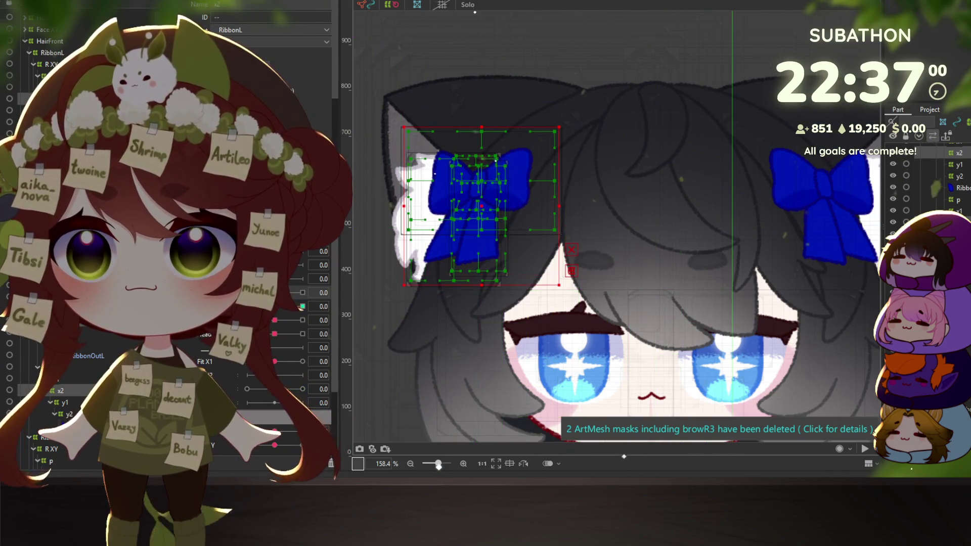
click(381, 322)
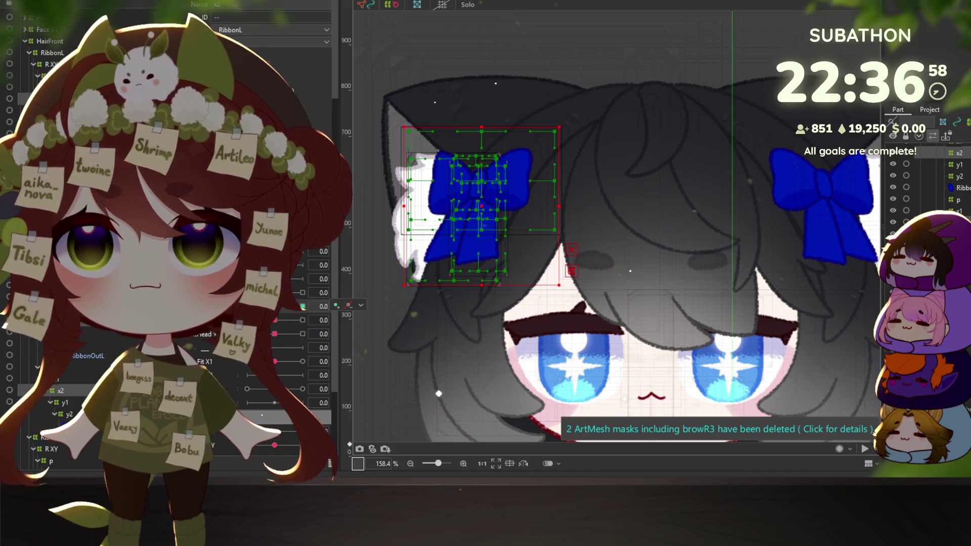
key(alt+Tab)
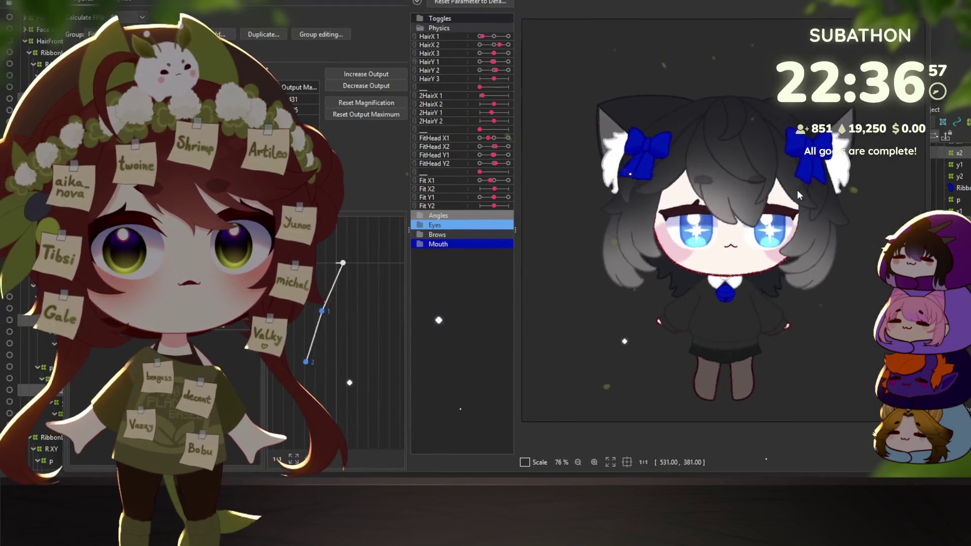
Sway and tilt the preview model to check hair and bow motion, then close Physics settings
mouse_move(551, 171)
mouse_down()
mouse_move(748, 166)
mouse_move(624, 149)
mouse_move(554, 169)
mouse_move(602, 160)
mouse_move(857, 198)
mouse_move(811, 181)
mouse_up()
mouse_move(678, 271)
mouse_down()
mouse_move(755, 134)
mouse_move(637, 223)
mouse_move(724, 175)
mouse_move(712, 147)
mouse_move(669, 183)
mouse_move(698, 172)
mouse_move(647, 161)
mouse_move(795, 151)
mouse_move(600, 107)
mouse_move(636, 111)
mouse_move(674, 154)
mouse_move(565, 132)
mouse_up()
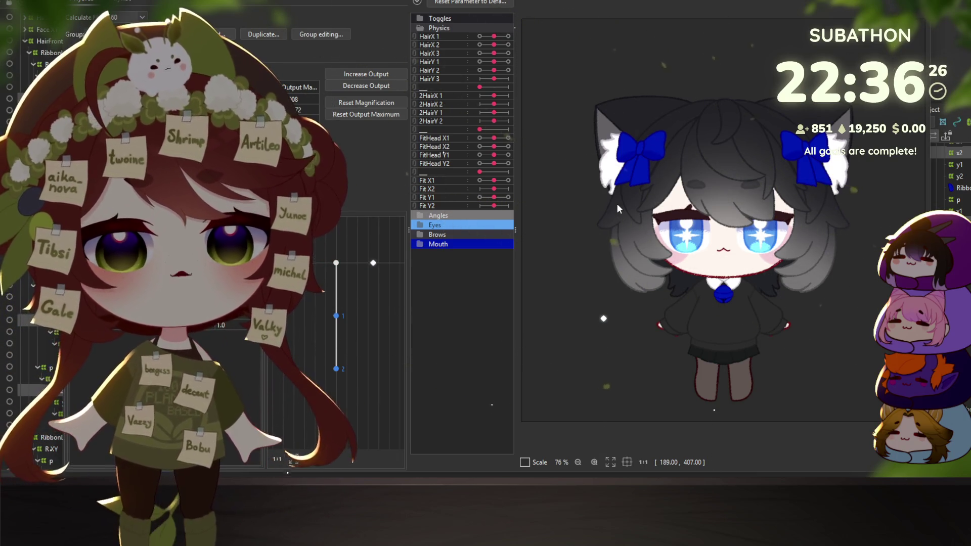
mouse_move(618, 208)
mouse_down()
mouse_move(747, 221)
mouse_move(657, 113)
mouse_move(867, 188)
mouse_move(824, 217)
mouse_move(777, 126)
mouse_up()
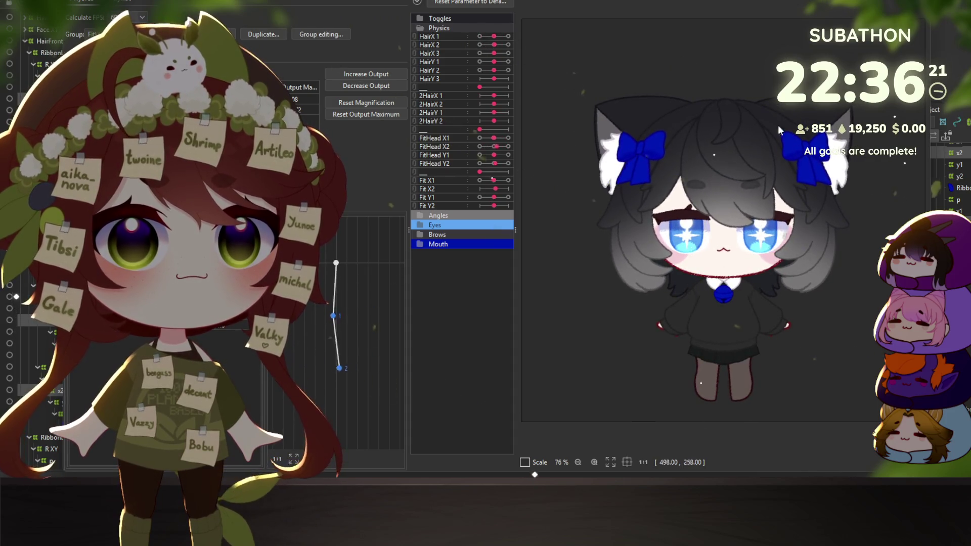
mouse_move(651, 45)
mouse_down()
mouse_move(719, 141)
mouse_move(796, 209)
mouse_move(698, 75)
mouse_move(825, 187)
mouse_move(660, 83)
mouse_move(663, 266)
mouse_move(627, 113)
mouse_move(657, 242)
mouse_move(632, 213)
mouse_move(664, 82)
mouse_move(586, 170)
mouse_move(727, 171)
mouse_move(558, 159)
mouse_move(737, 131)
mouse_move(800, 181)
mouse_up()
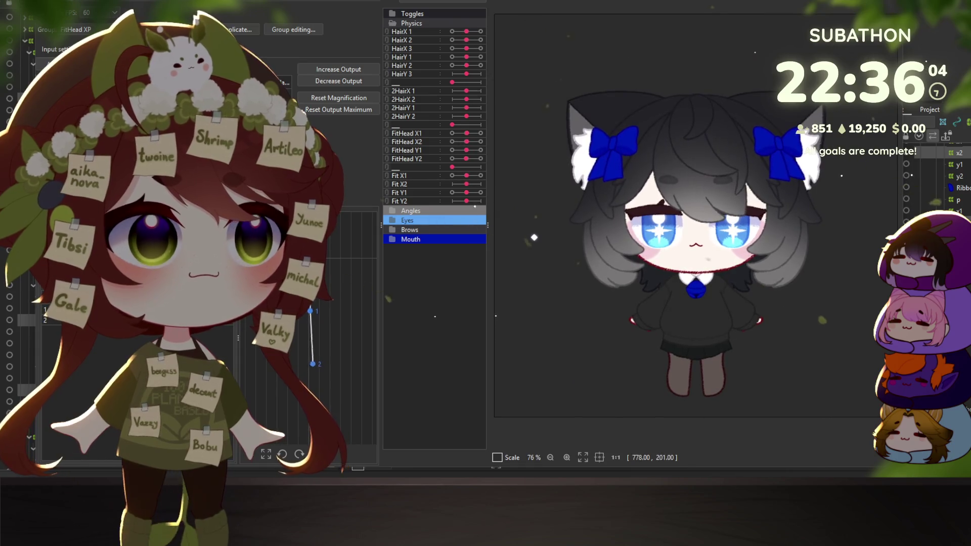
click(767, 5)
Rename the RibbonL warp deformer to RibbonR, then select HairFront warp deformer Warp28
scroll(626, 326, down, 3)
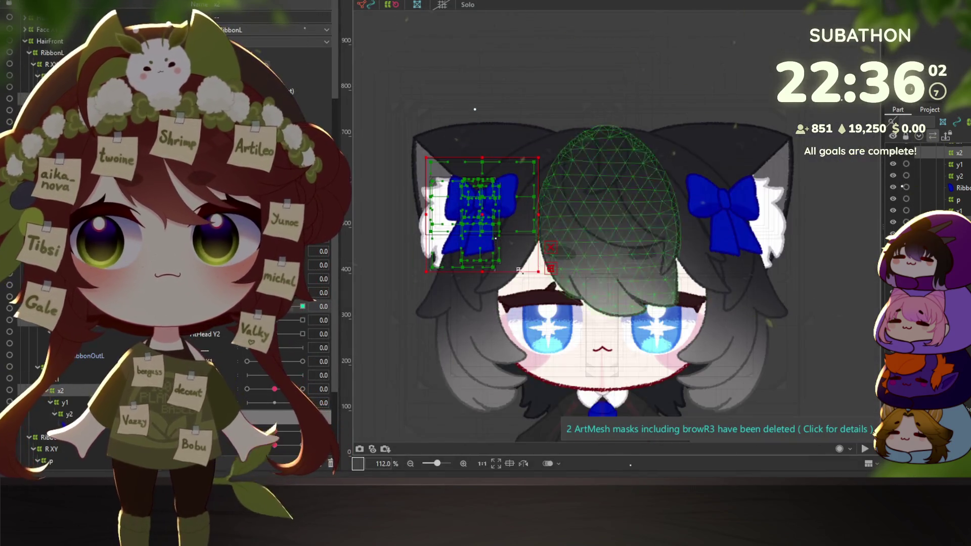
click(29, 53)
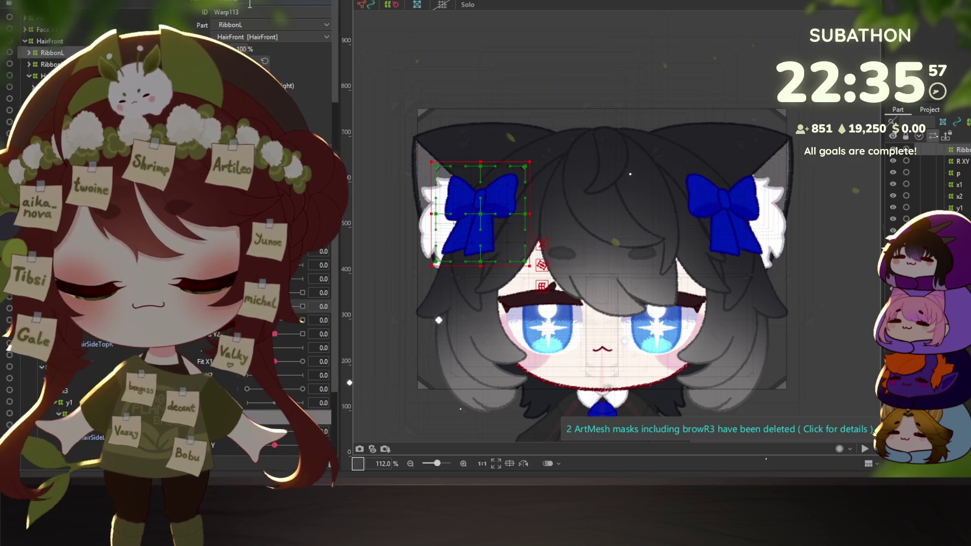
key(BackSpace)
text(R)
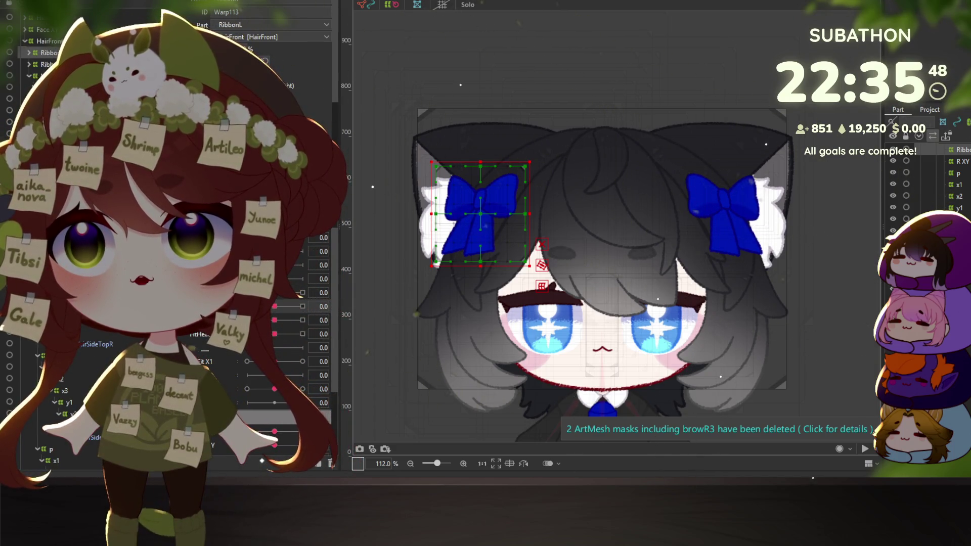
click(38, 76)
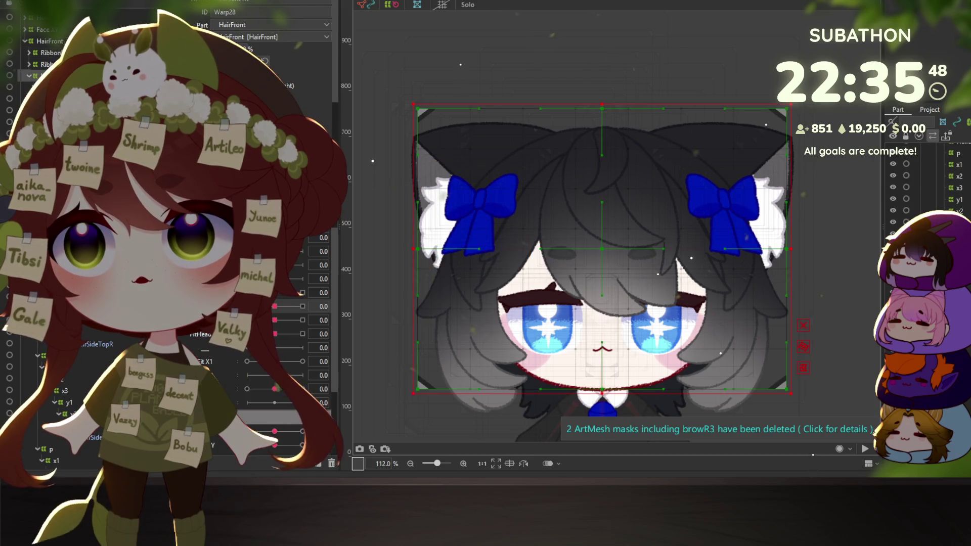
Pick the side hair via Object at Cursor, then select front-hair warp deformer Warp74
right_click(527, 156)
mouse_move(612, 190)
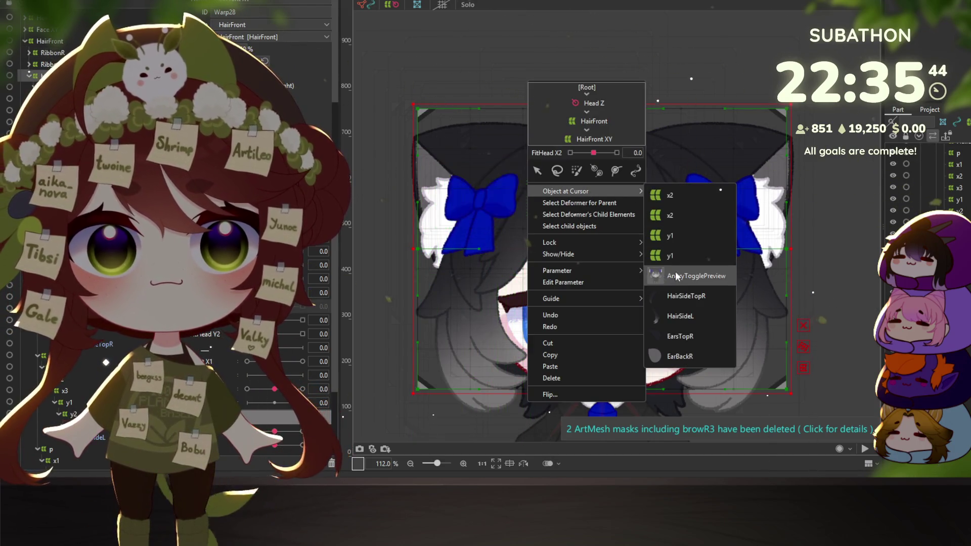
click(677, 299)
scroll(678, 299, down, 3)
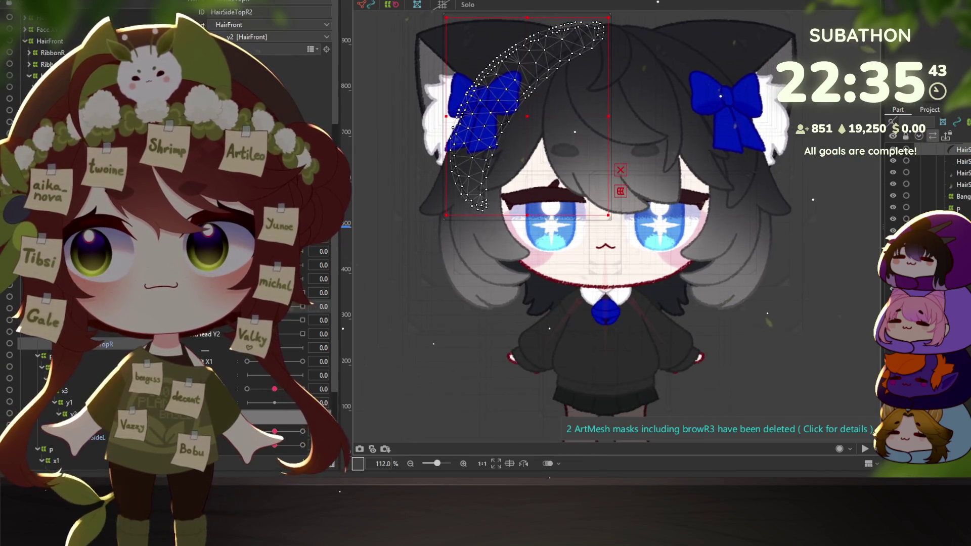
click(453, 127)
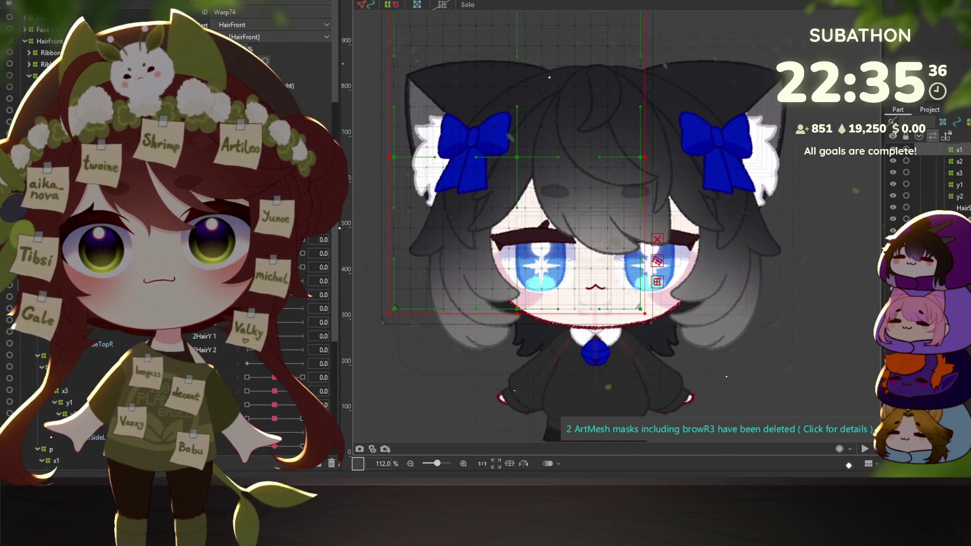
Make the HairX 1 blend shape editable, undo a test bend, and choose temporary curve deformation
click(361, 211)
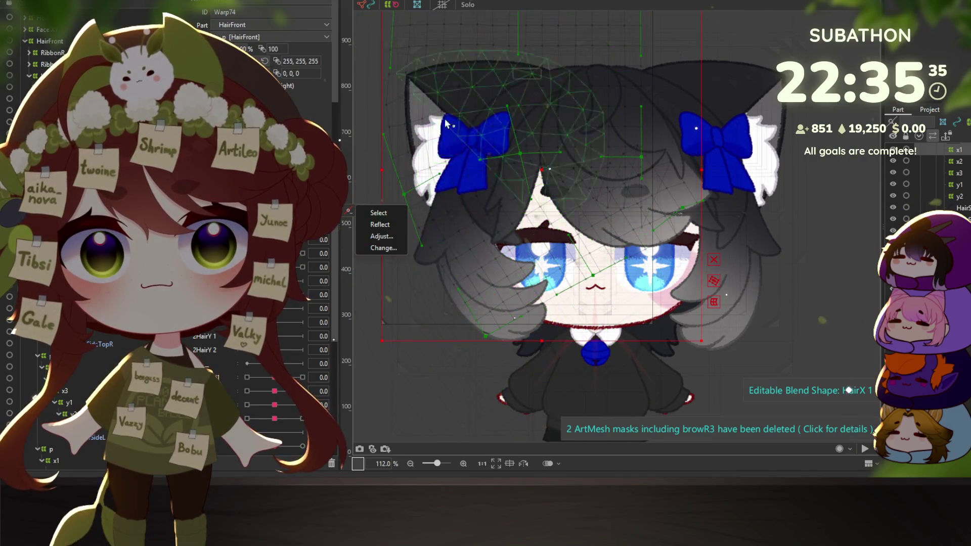
click(378, 213)
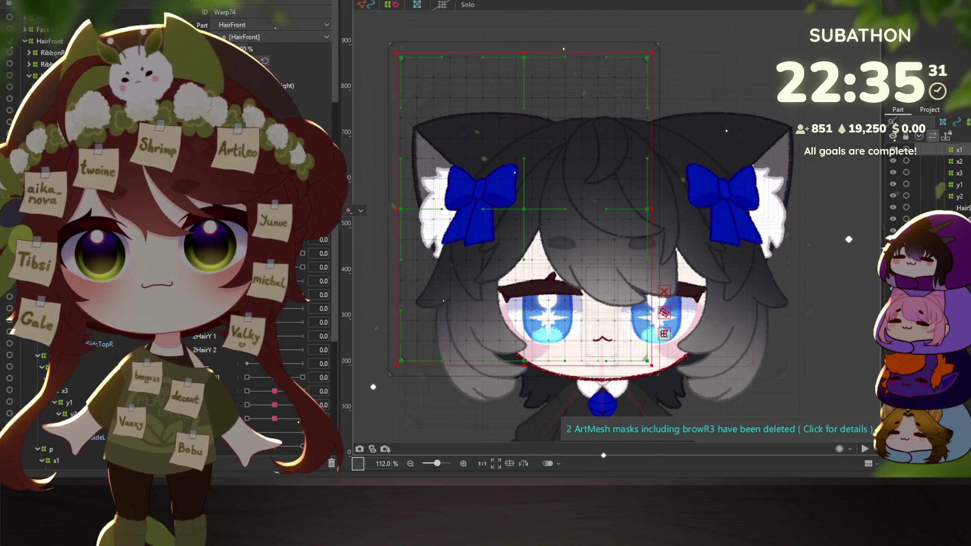
click(274, 378)
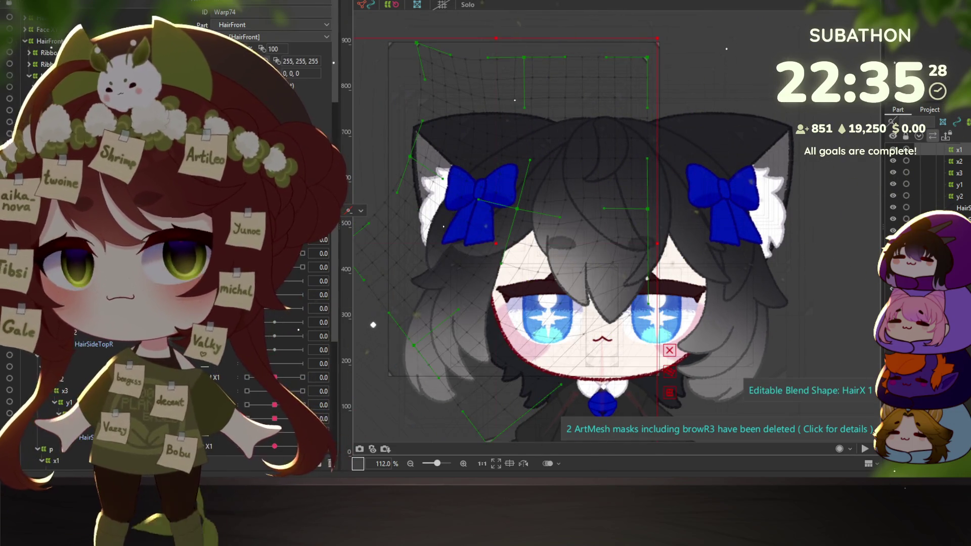
key(ctrl+z)
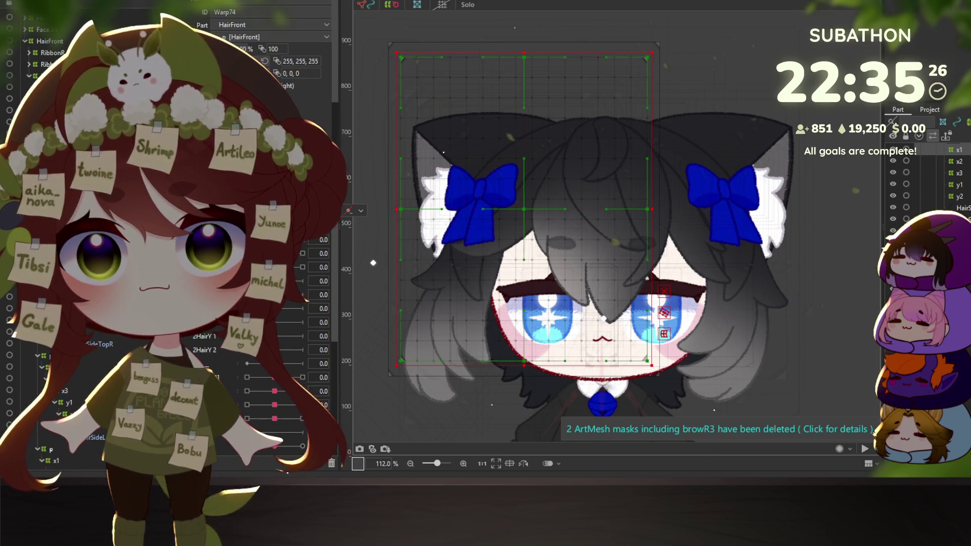
click(360, 211)
click(665, 334)
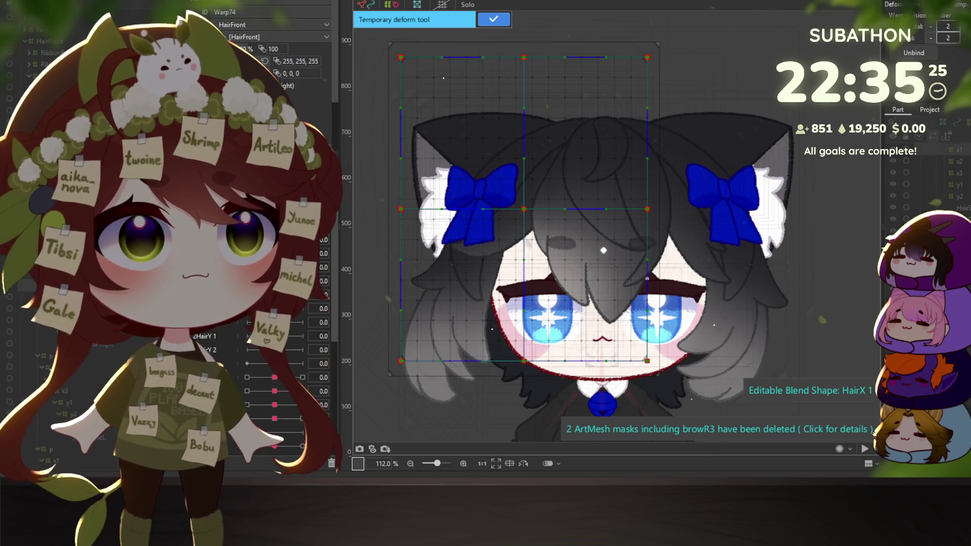
Apply a curved bend pulling the front hair left, undo it, then open the physics preview
click(571, 141)
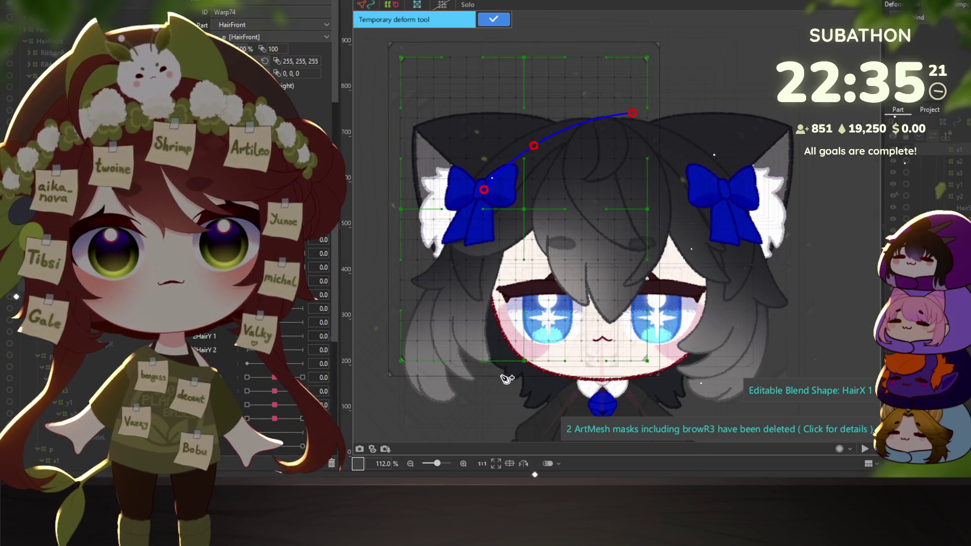
mouse_move(505, 399)
mouse_down()
mouse_move(420, 397)
mouse_move(380, 375)
mouse_up()
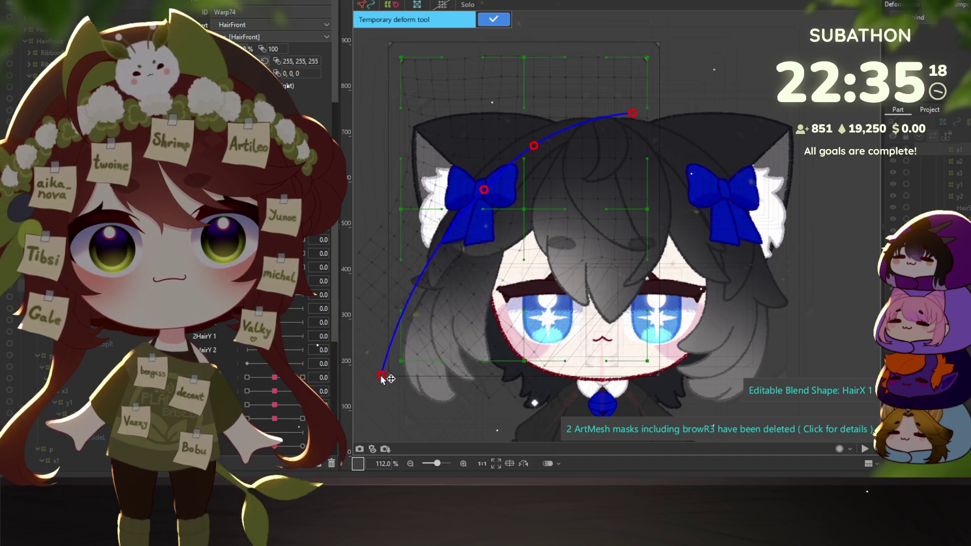
key(ctrl+z)
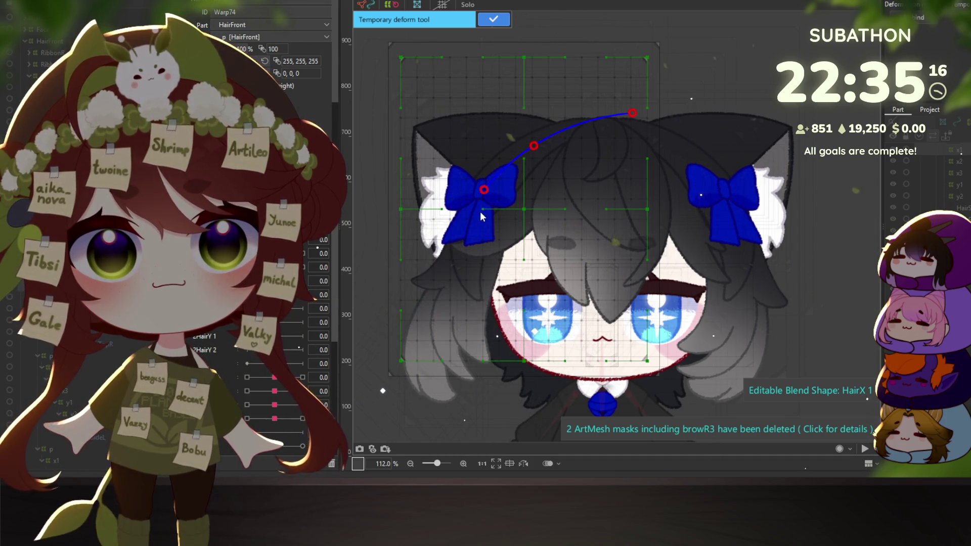
mouse_move(503, 422)
mouse_down()
mouse_move(394, 396)
mouse_move(326, 347)
mouse_up()
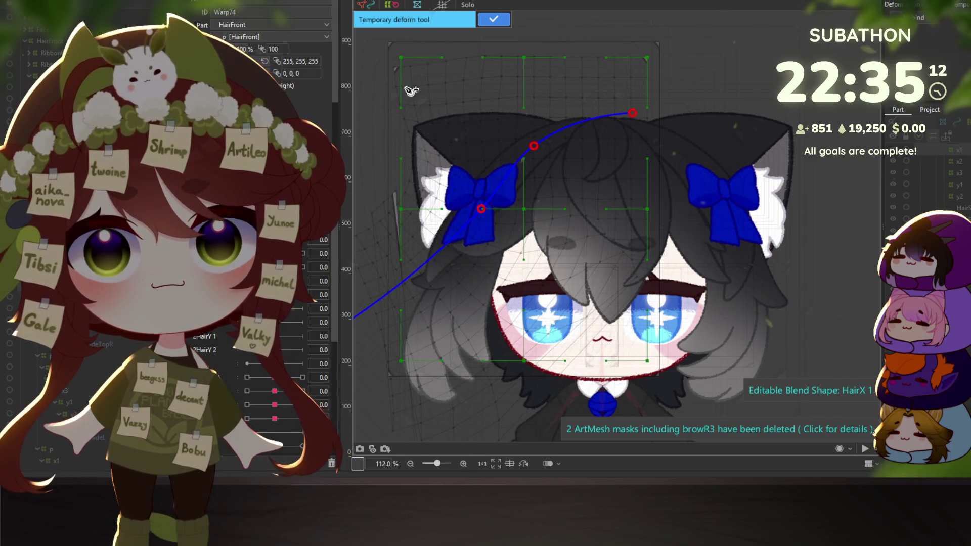
click(494, 19)
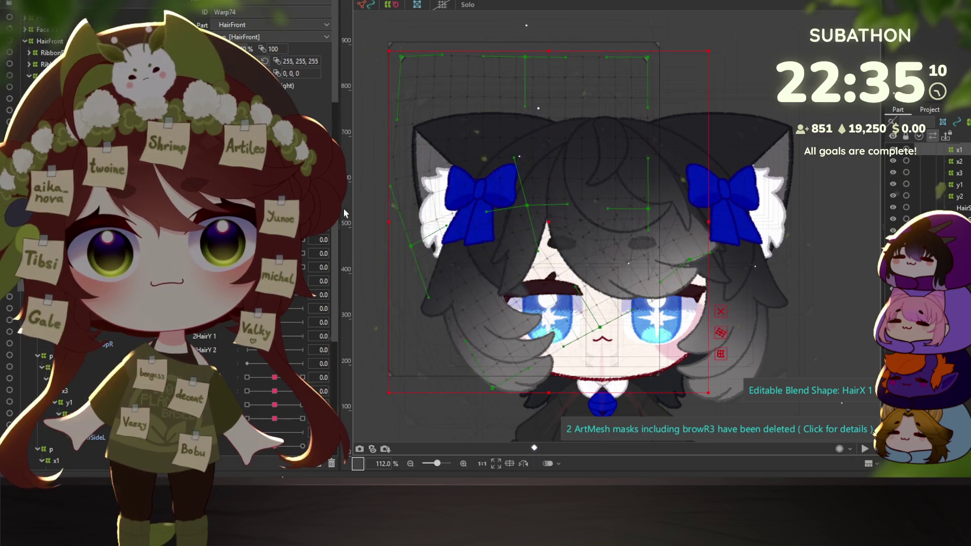
key(ctrl+z)
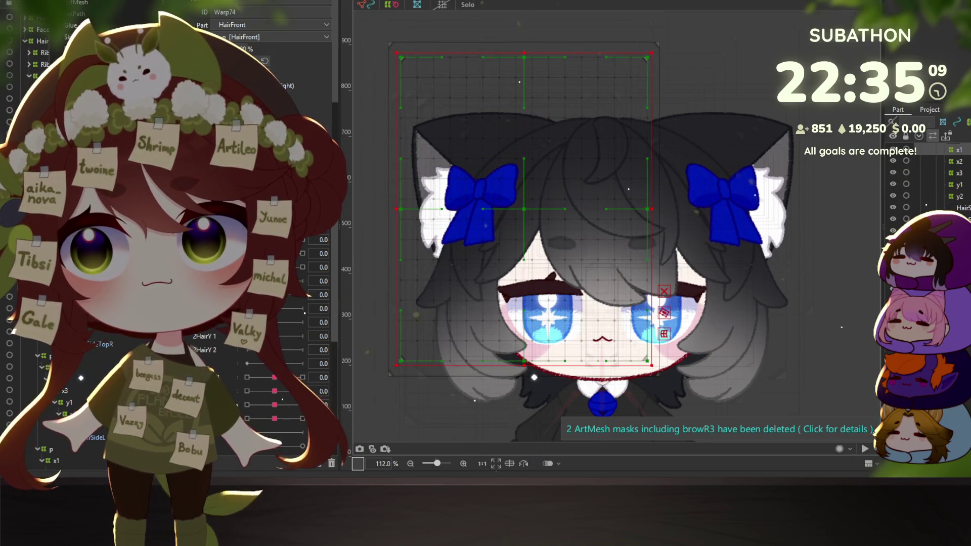
key(alt+Tab)
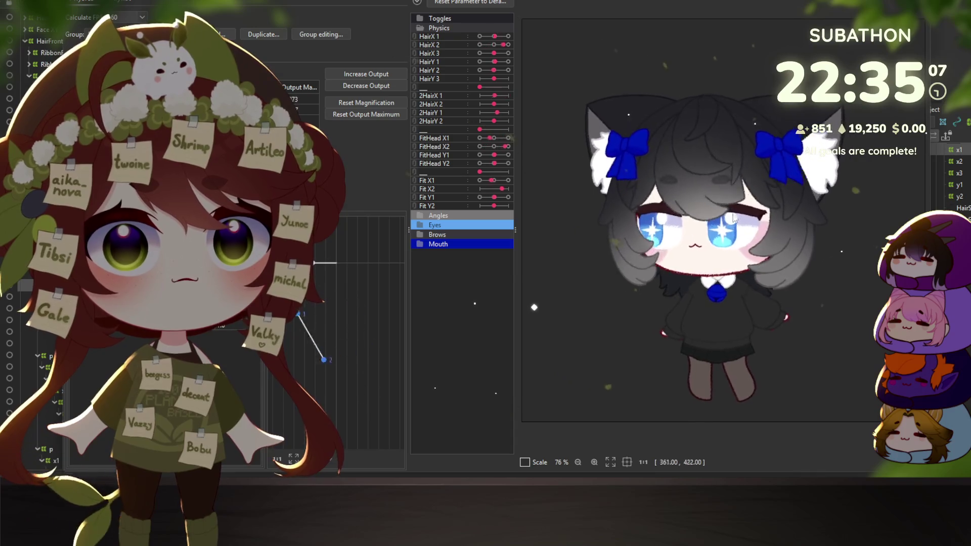
mouse_move(734, 218)
mouse_down()
mouse_move(639, 146)
mouse_move(689, 190)
mouse_move(693, 208)
mouse_move(748, 202)
mouse_move(782, 214)
mouse_move(703, 207)
mouse_move(552, 167)
mouse_move(797, 176)
mouse_move(600, 29)
mouse_up()
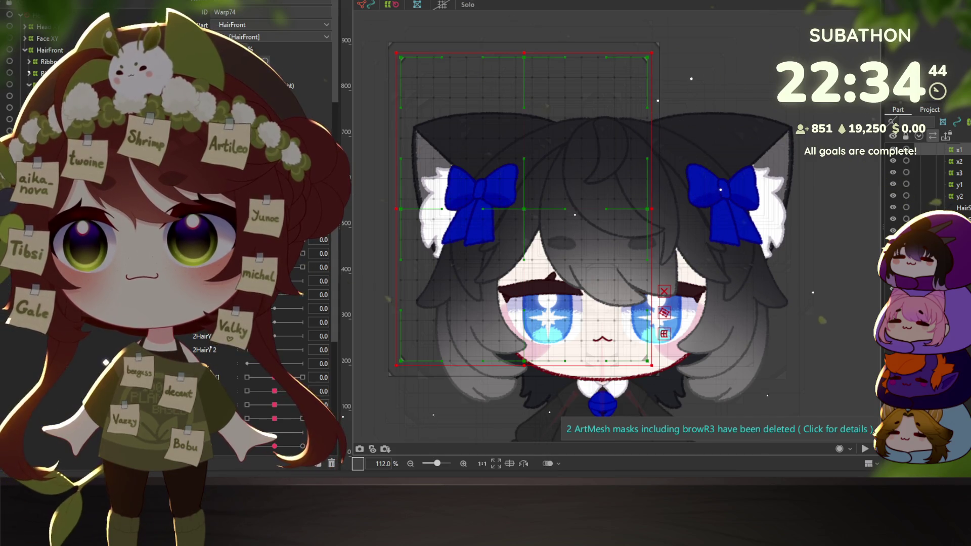
click(508, 259)
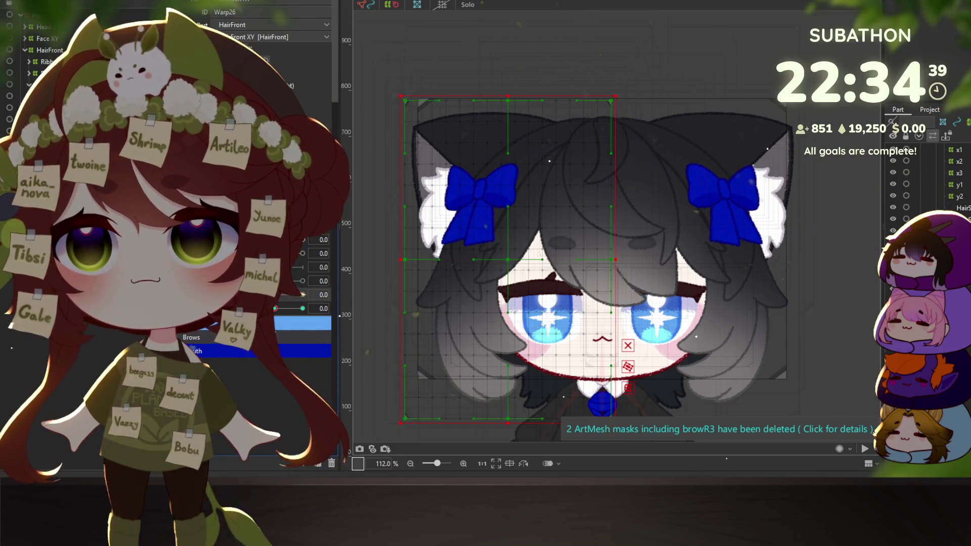
At head angle -30, shift the front hair warp slightly left
drag(281, 300, 275, 297)
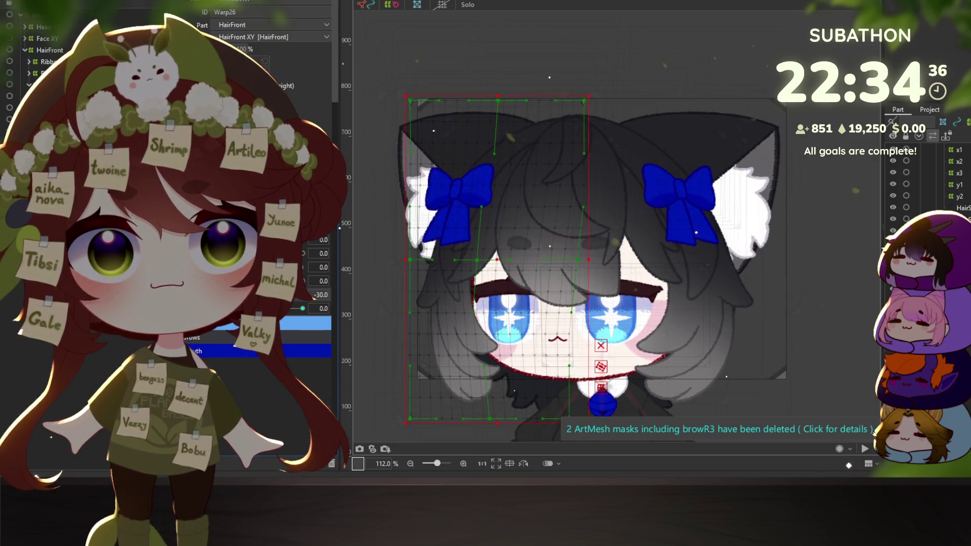
click(360, 294)
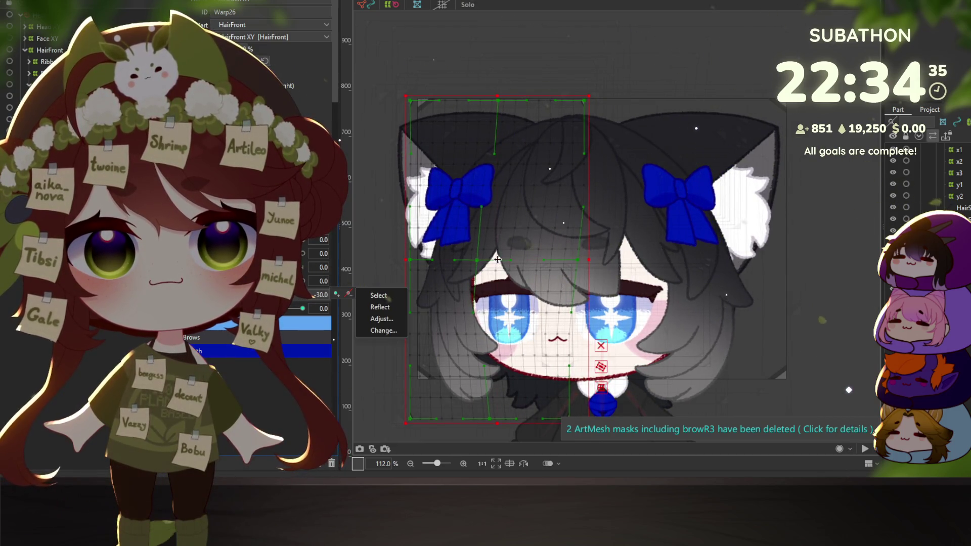
click(498, 259)
drag(498, 259, 492, 258)
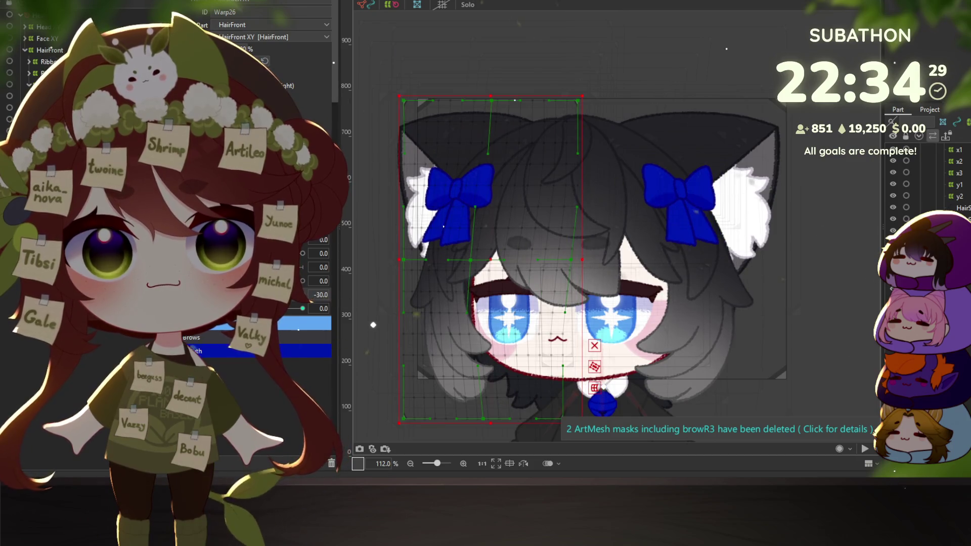
At head angle 30, shift the front hair warp left, scrub to check, then return to -30
click(360, 293)
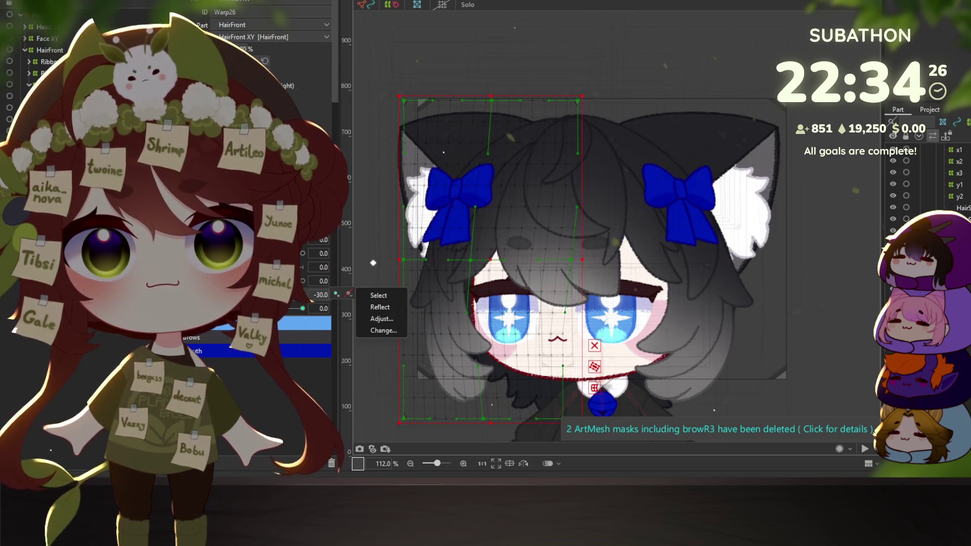
drag(238, 294, 332, 298)
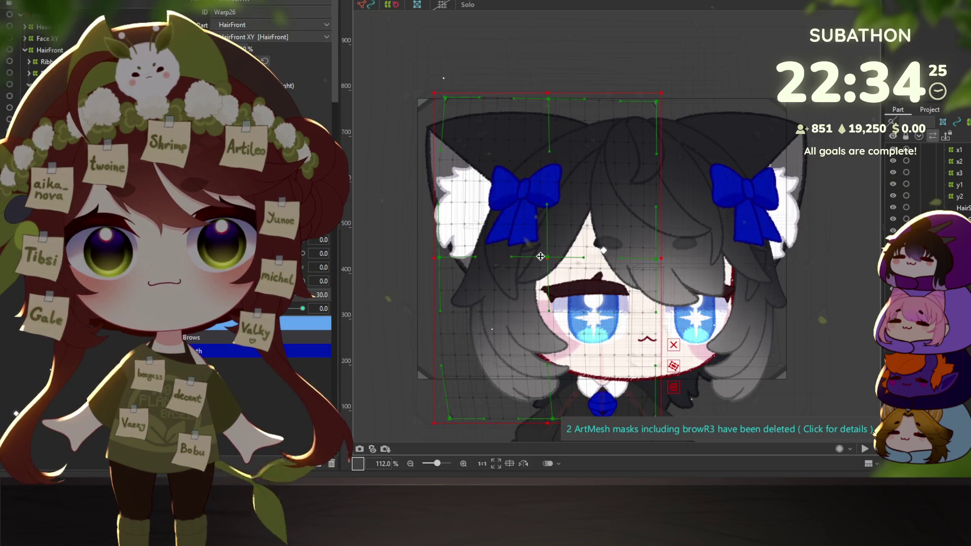
drag(549, 257, 542, 258)
mouse_move(309, 293)
mouse_down()
mouse_move(295, 293)
mouse_move(316, 285)
mouse_up()
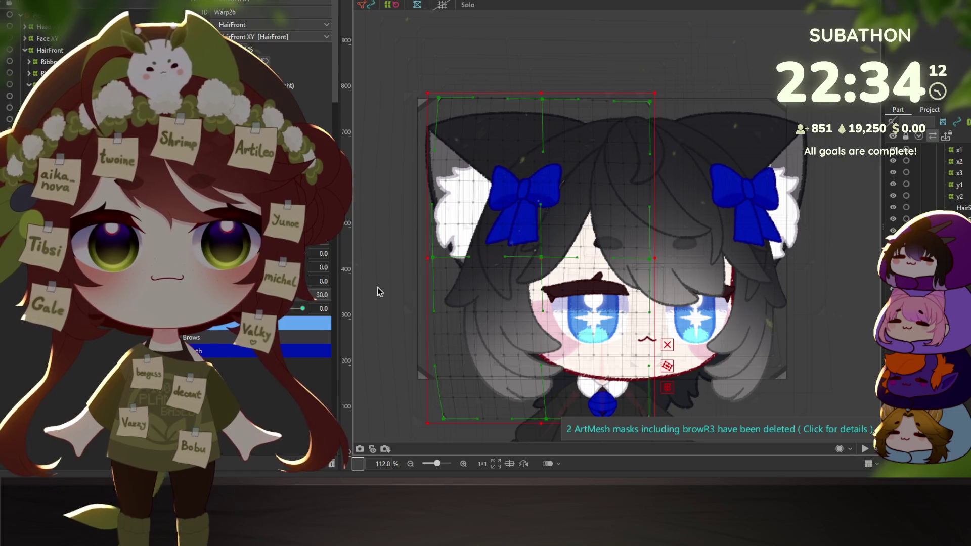
mouse_move(313, 295)
mouse_down()
mouse_move(228, 295)
mouse_move(397, 286)
mouse_up()
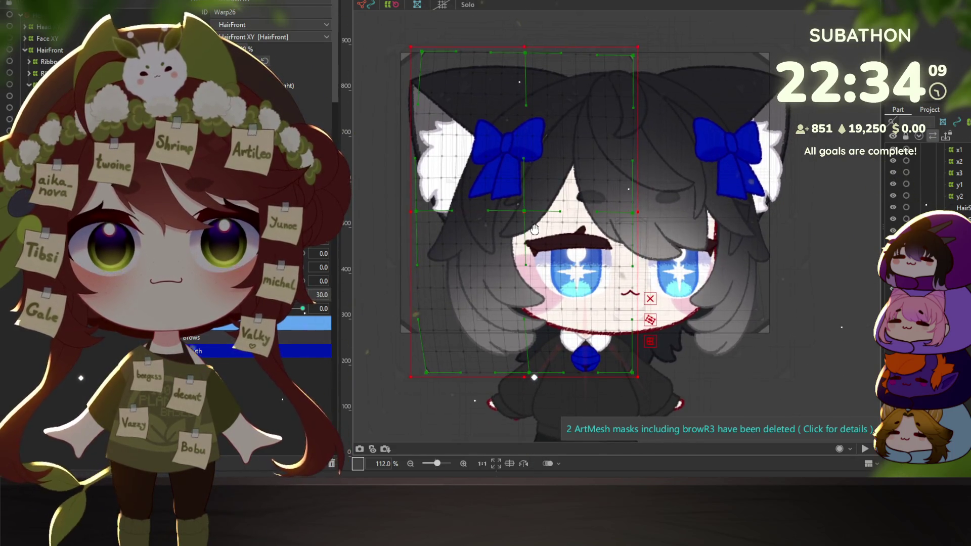
With an enlarged deform brush, reshape the front-hair warp Warp26 at the -30 head-angle key
key(b)
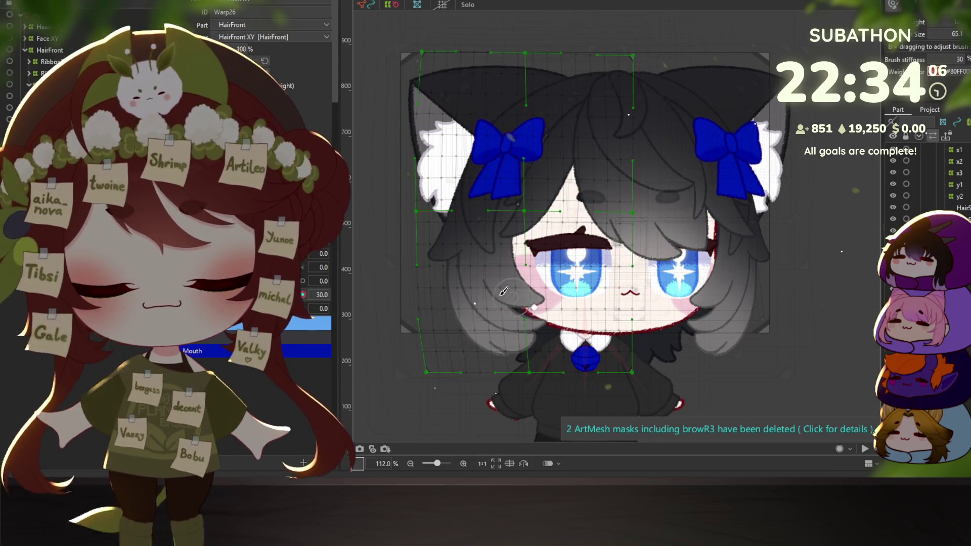
mouse_move(422, 273)
mouse_down()
mouse_move(476, 324)
mouse_move(496, 330)
mouse_move(470, 344)
mouse_up()
click(490, 332)
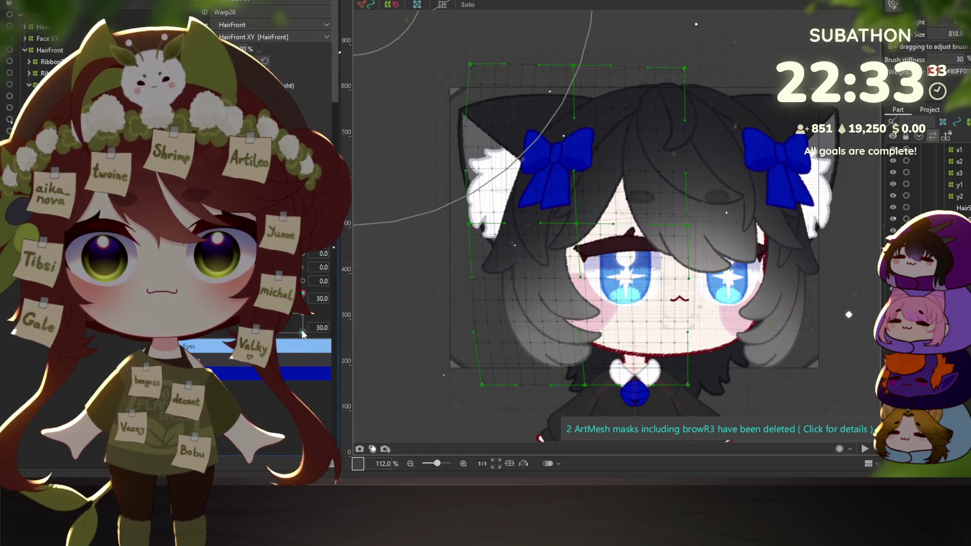
right_click(356, 323)
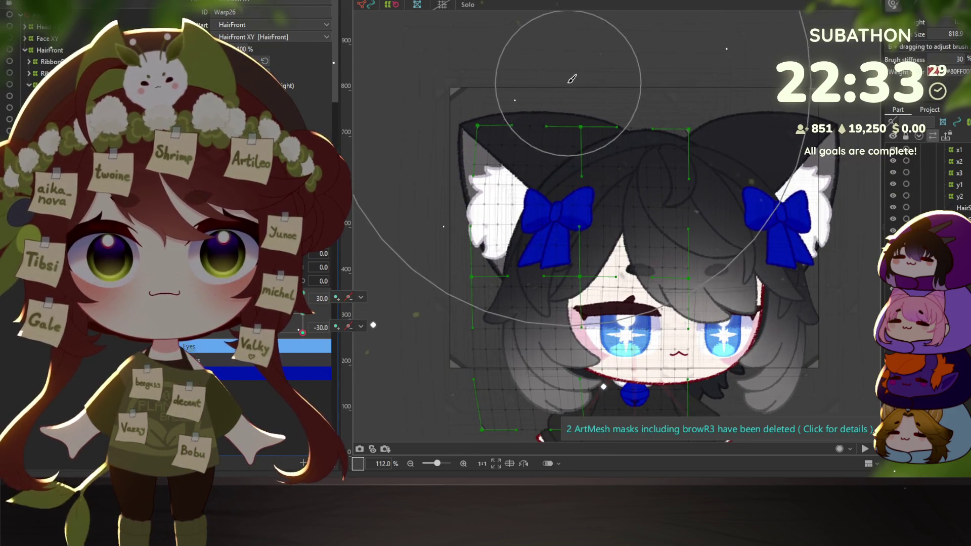
mouse_move(568, 81)
mouse_down()
mouse_move(533, 113)
mouse_move(562, 107)
mouse_up()
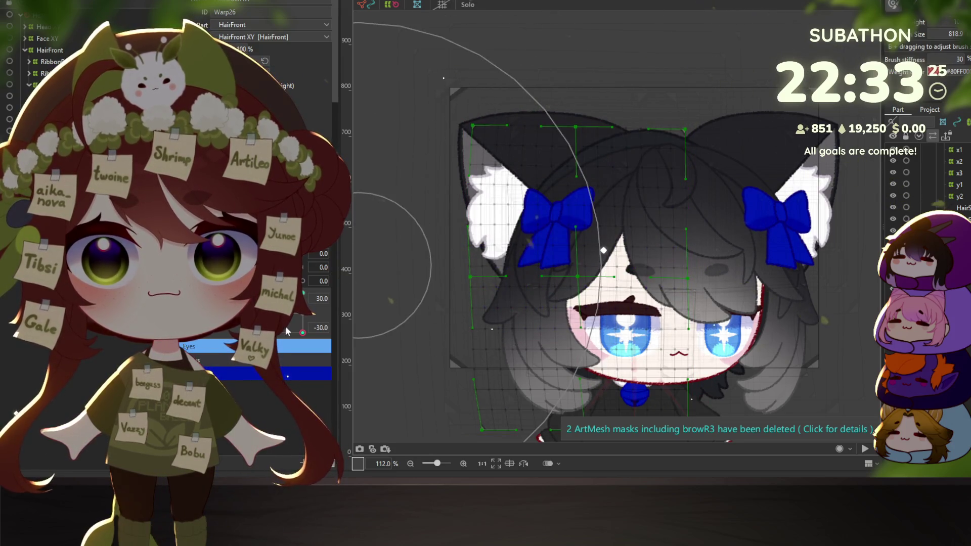
mouse_move(302, 332)
mouse_down()
mouse_move(312, 318)
mouse_move(312, 343)
mouse_move(283, 333)
mouse_up()
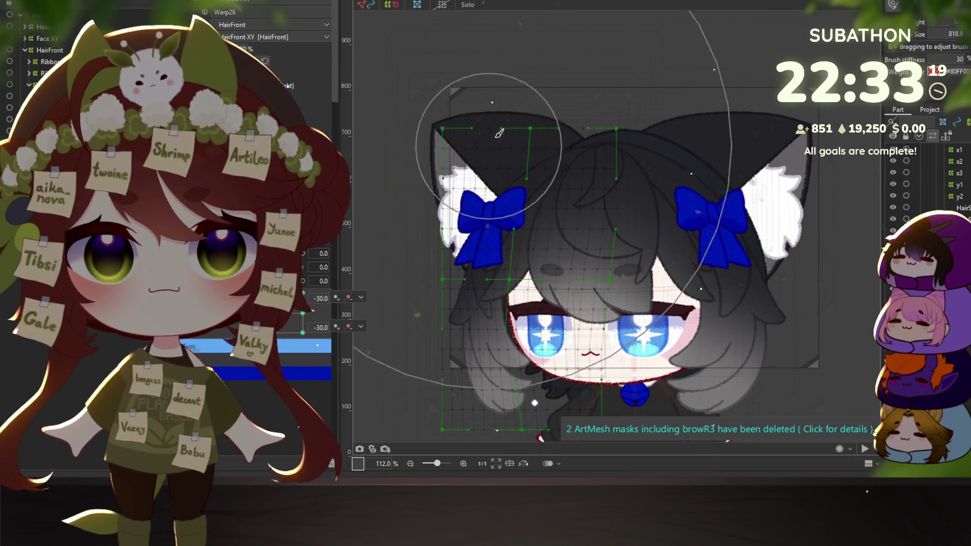
click(509, 121)
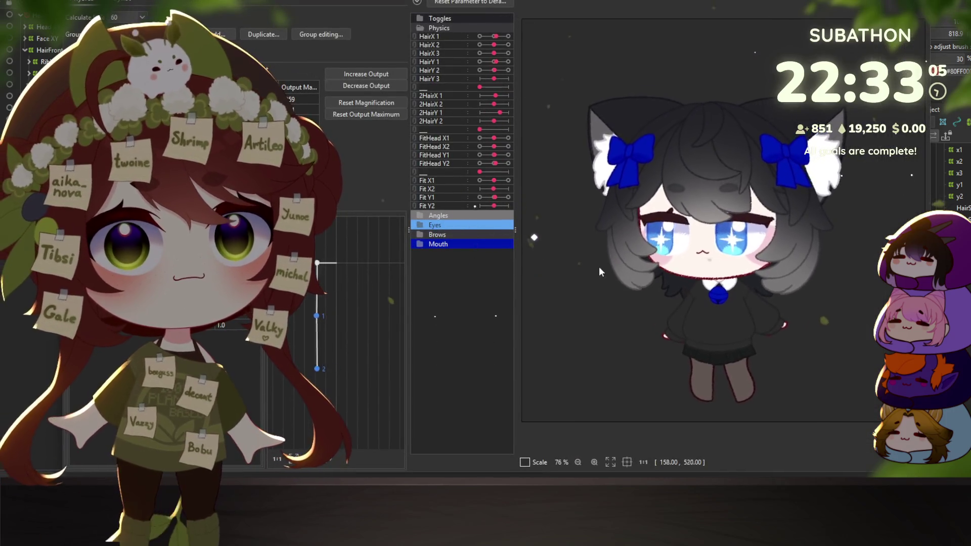
Swing the physics preview model to test the front-hair sway, then close Physics settings
mouse_move(604, 358)
mouse_down()
mouse_move(817, 332)
mouse_move(739, 66)
mouse_move(565, 102)
mouse_move(538, 315)
mouse_move(702, 375)
mouse_move(810, 217)
mouse_move(703, 284)
mouse_up()
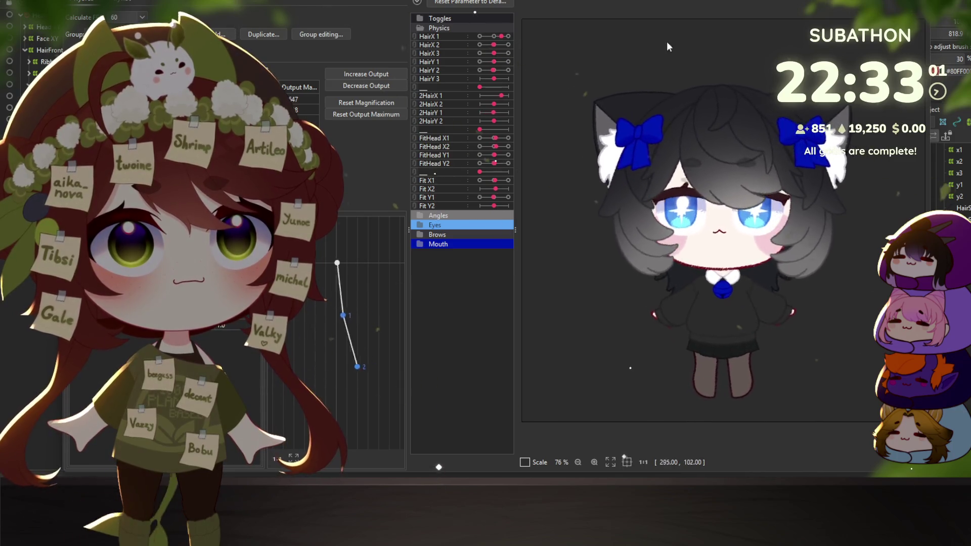
mouse_move(601, 355)
mouse_down()
mouse_move(806, 310)
mouse_move(764, 74)
mouse_move(551, 101)
mouse_move(581, 253)
mouse_move(658, 354)
mouse_move(783, 304)
mouse_move(837, 123)
mouse_up()
key(Escape)
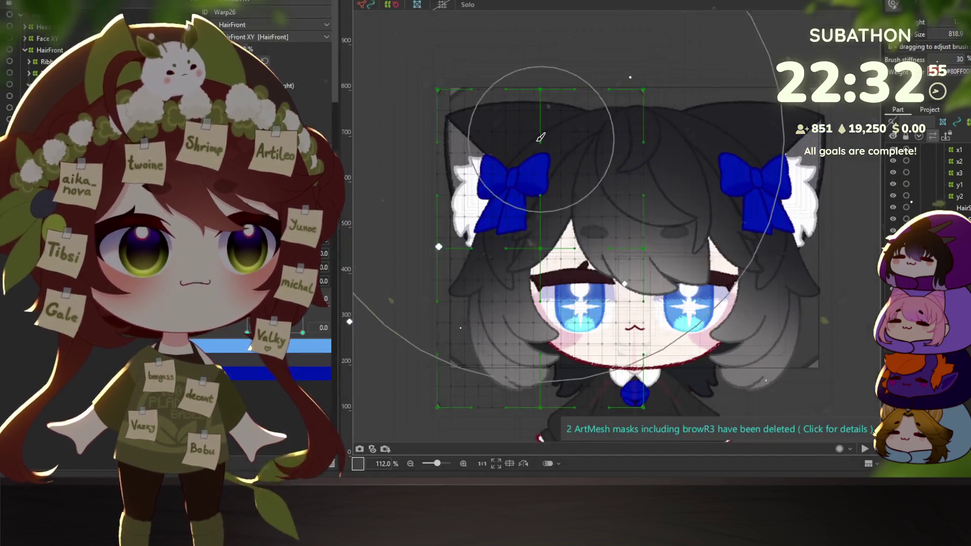
Select the bangs warp Warp15 and adjust it across head angles 30, 0 and -30
click(210, 358)
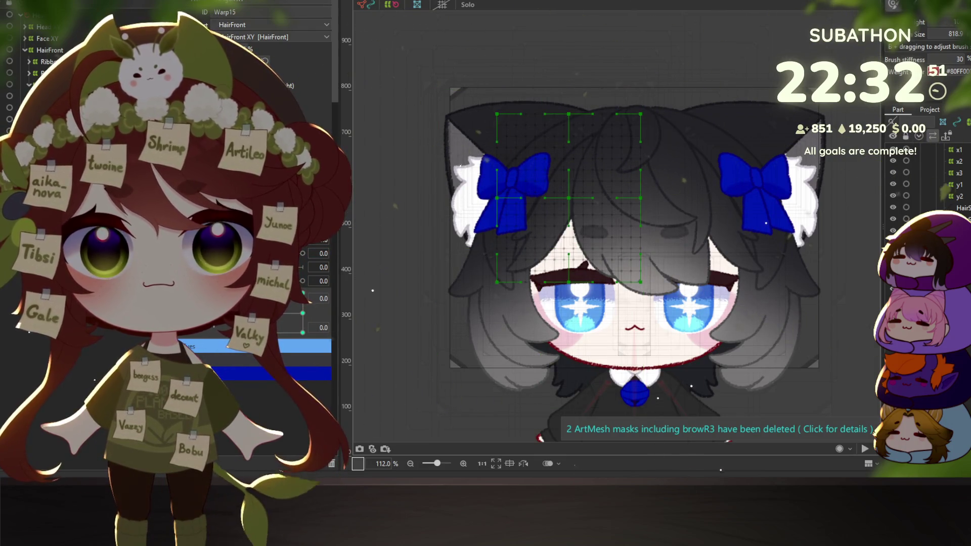
right_click(295, 317)
click(344, 384)
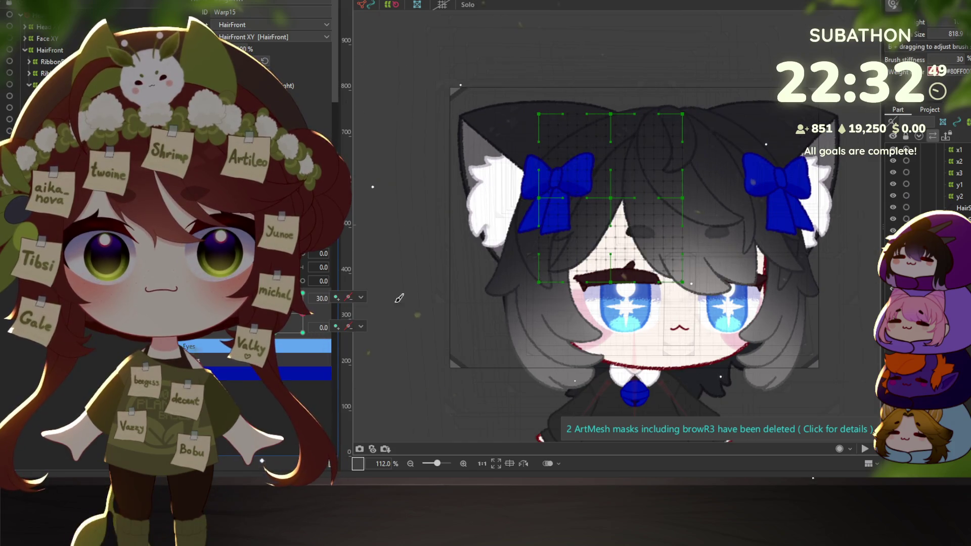
click(261, 380)
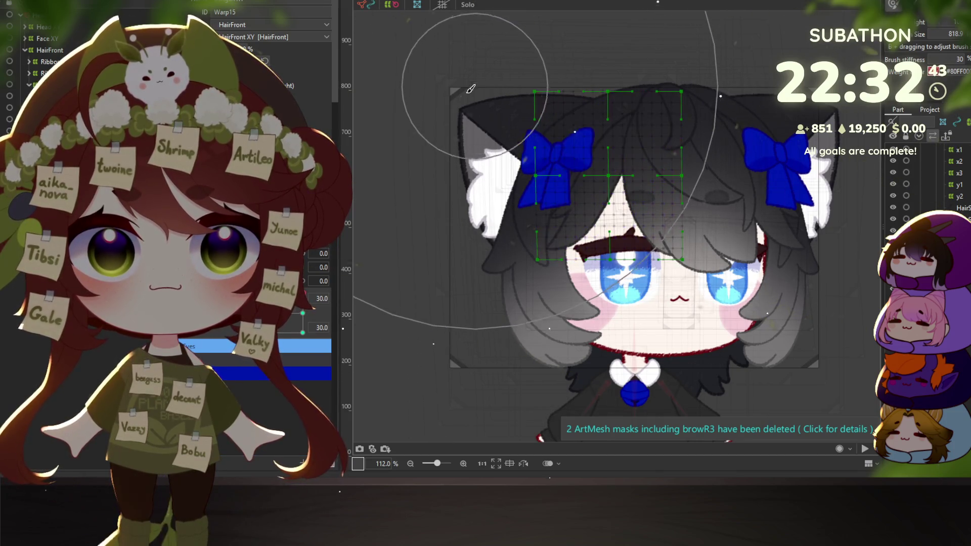
click(284, 299)
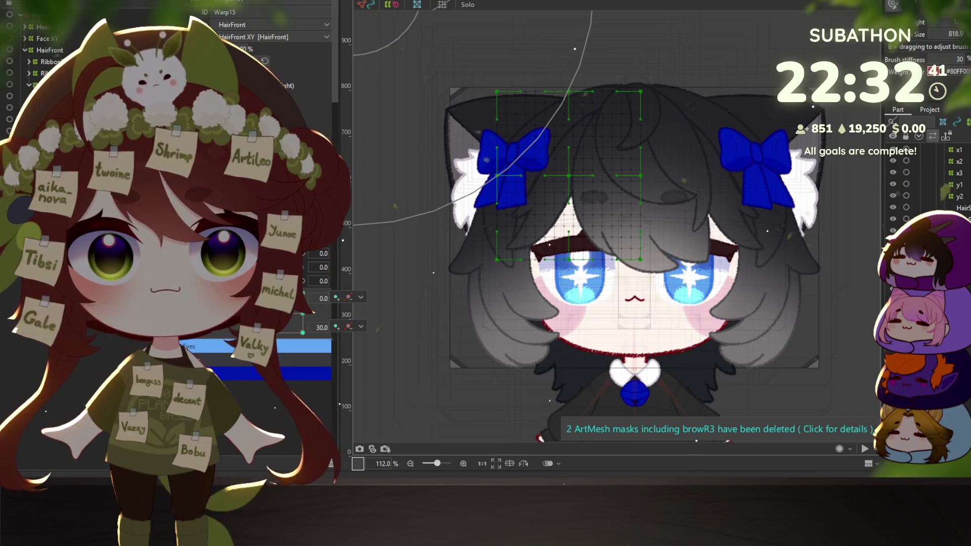
click(238, 299)
drag(283, 327, 238, 328)
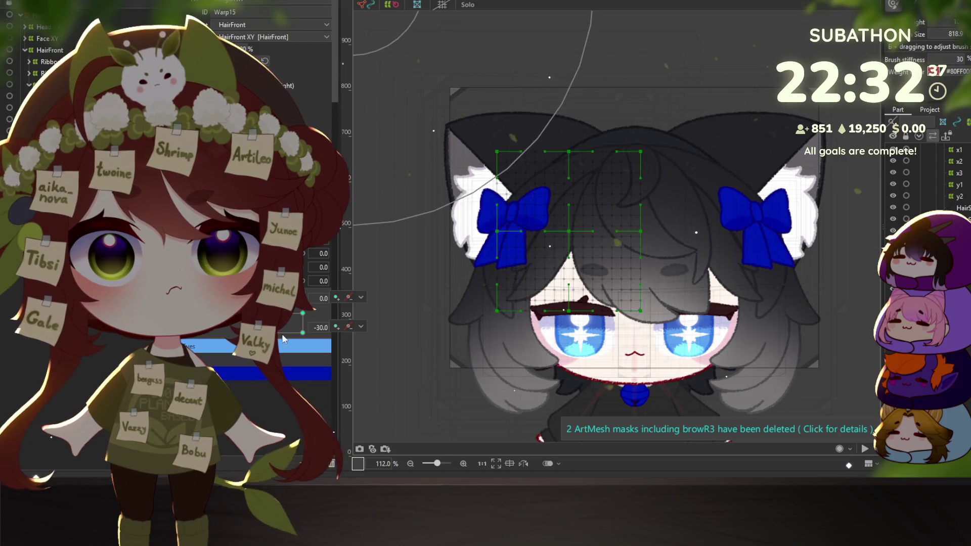
click(302, 313)
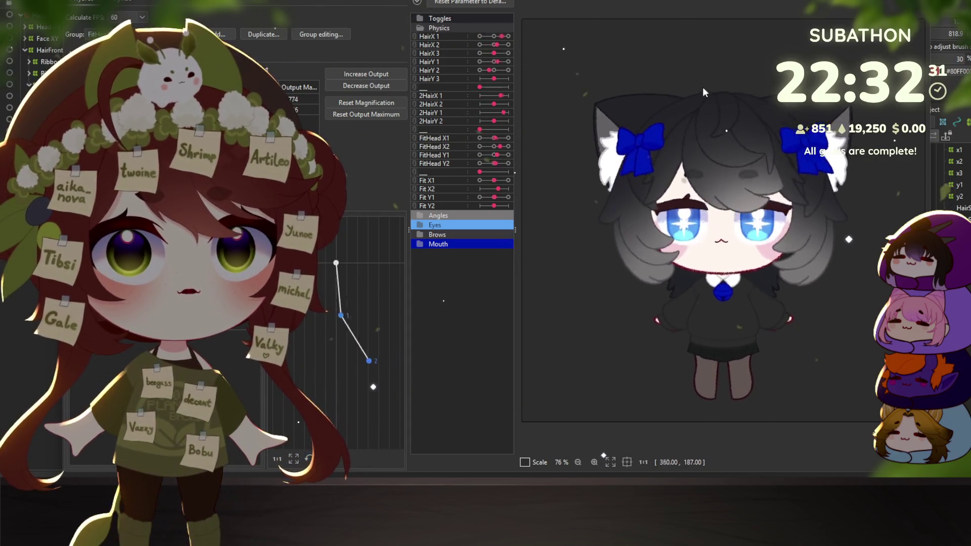
Tilt the physics preview model to test how the bangs sway
mouse_move(703, 87)
mouse_down()
mouse_move(544, 162)
mouse_move(871, 309)
mouse_move(598, 246)
mouse_move(718, 202)
mouse_move(615, 145)
mouse_move(744, 175)
mouse_move(736, 186)
mouse_move(738, 160)
mouse_move(605, 158)
mouse_up()
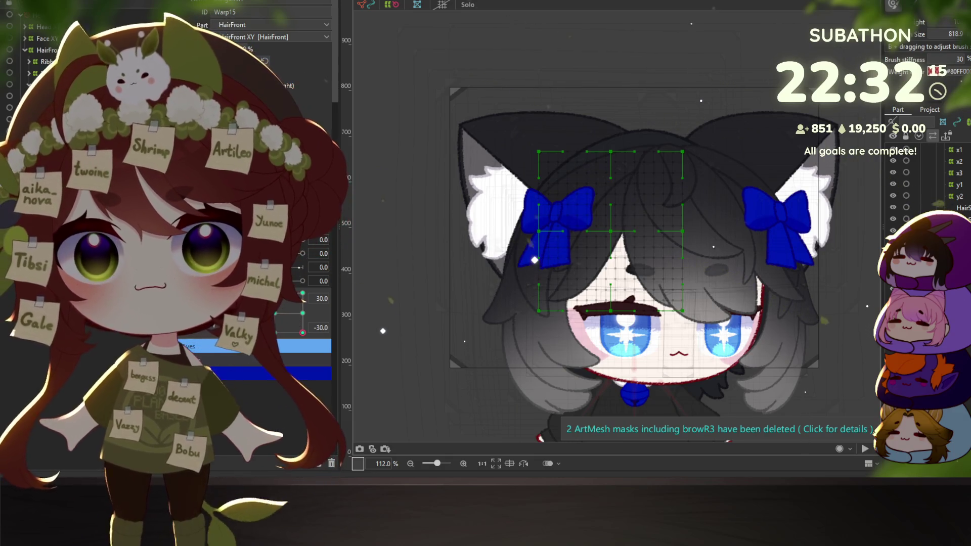
Reset all parameters to the default pose and browse the hair warps and strand meshes
right_click(355, 168)
click(363, 174)
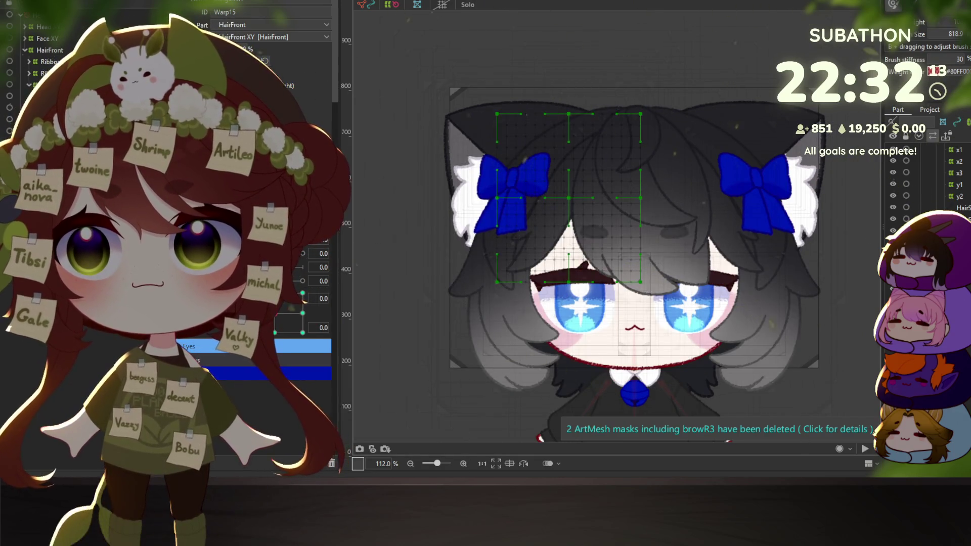
click(540, 248)
click(566, 198)
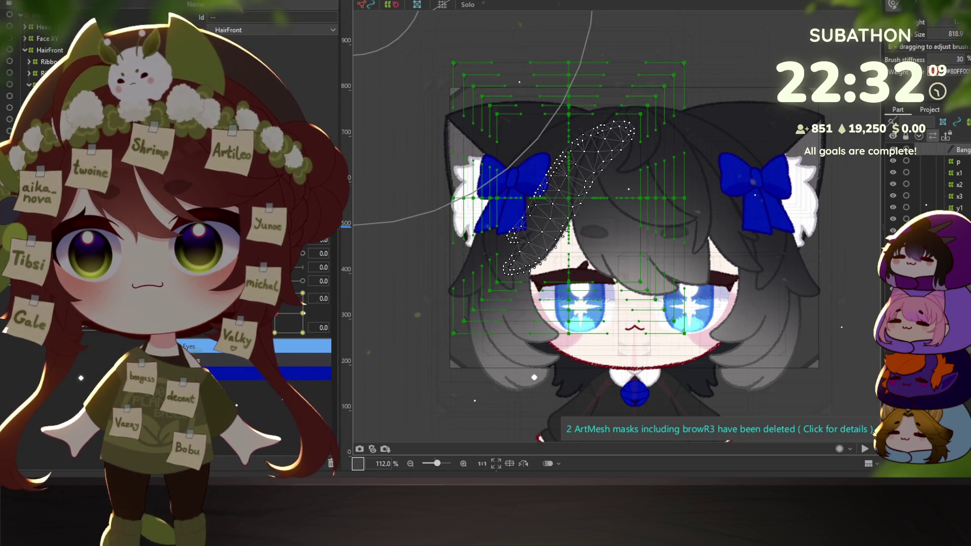
click(534, 359)
click(534, 324)
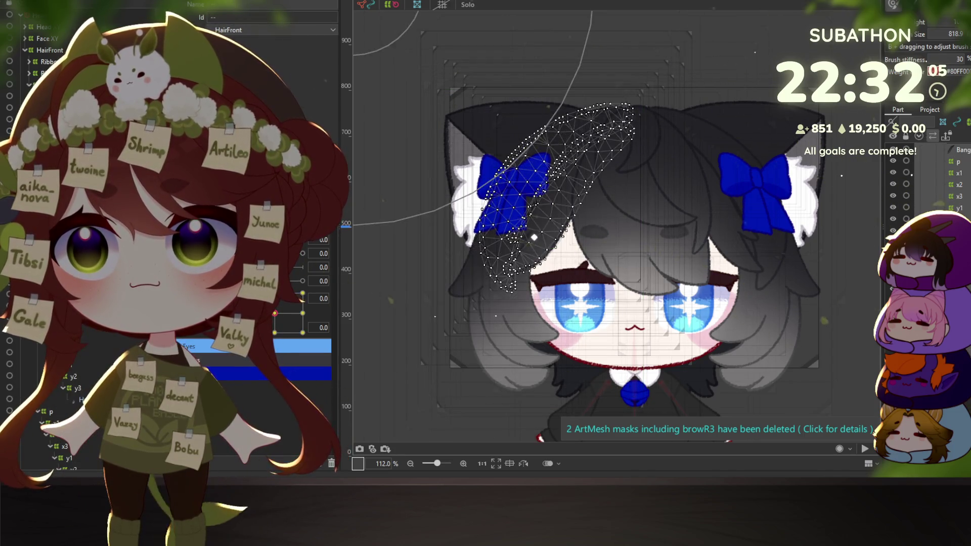
click(534, 219)
click(534, 219)
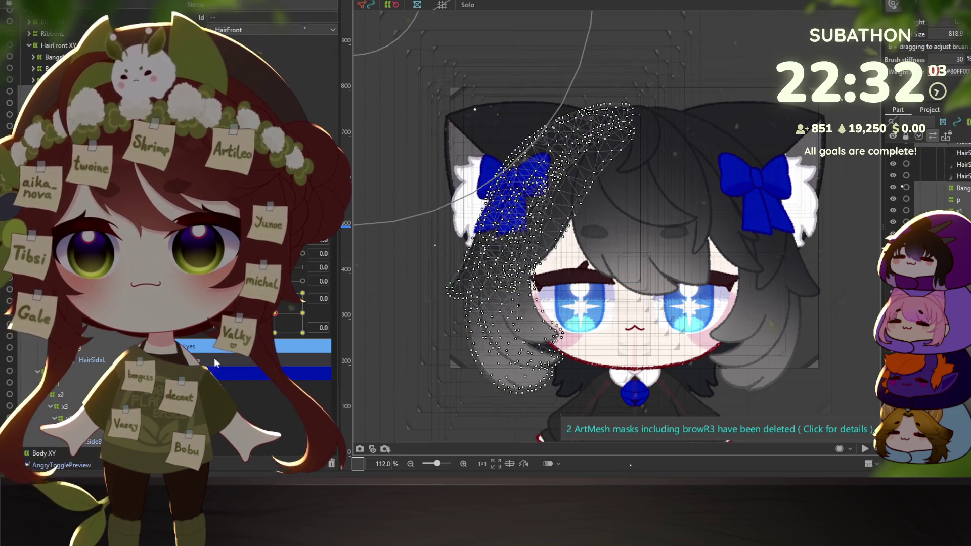
mouse_move(534, 219)
mouse_down()
mouse_move(434, 127)
mouse_move(463, 134)
mouse_up()
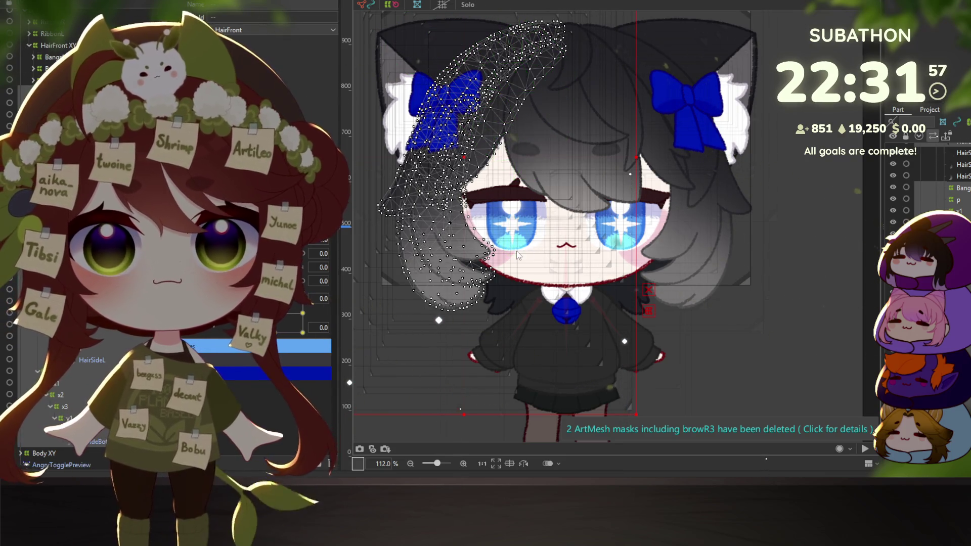
Flip the HairSideTopL mesh horizontally, reflecting its Angle X deformation
click(517, 251)
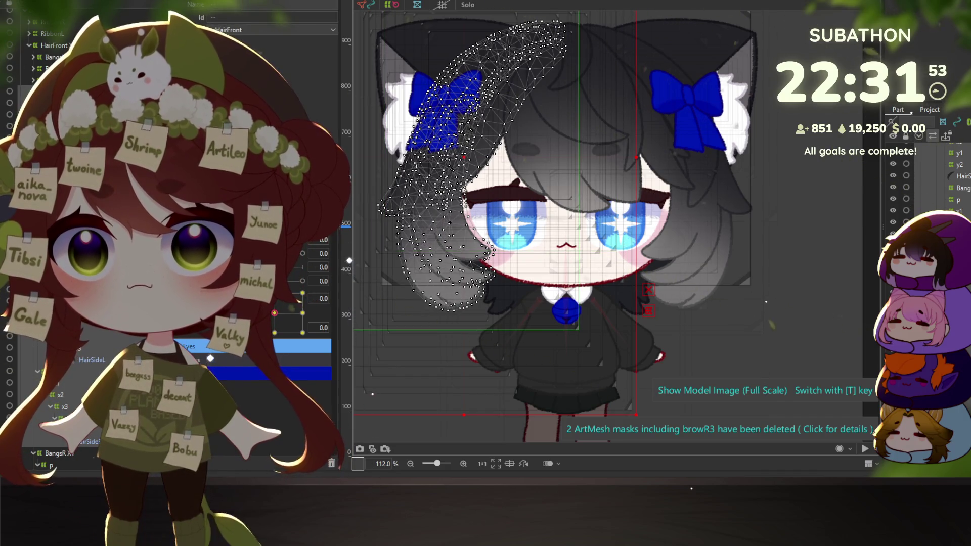
right_click(426, 214)
click(463, 450)
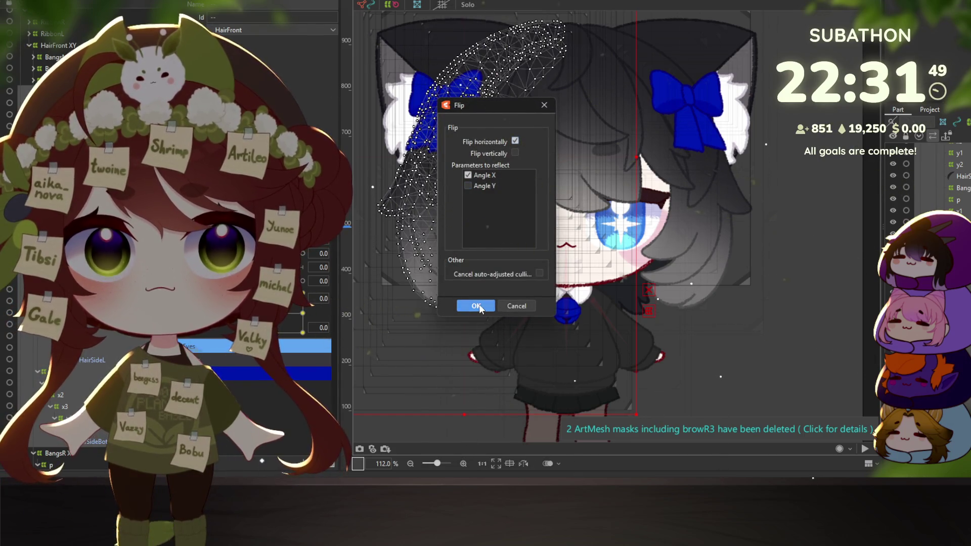
click(477, 305)
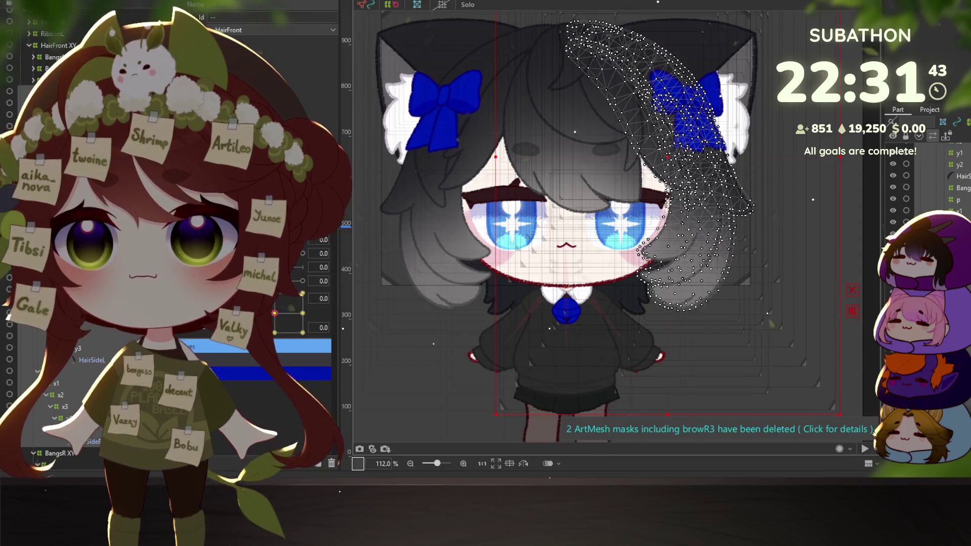
key(alt+Tab)
mouse_move(642, 197)
mouse_down()
mouse_move(523, 189)
mouse_move(658, 167)
mouse_move(800, 124)
mouse_up()
key(alt+Tab)
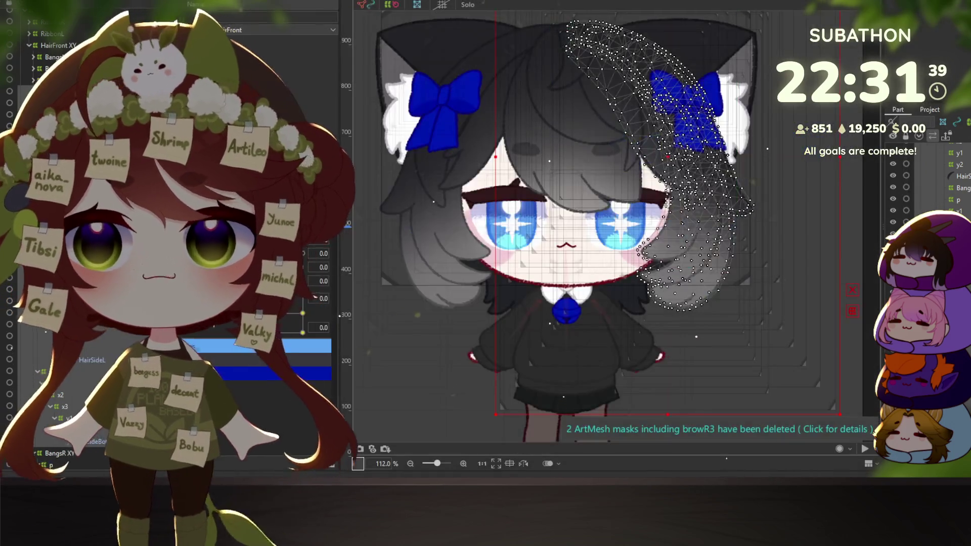
click(959, 188)
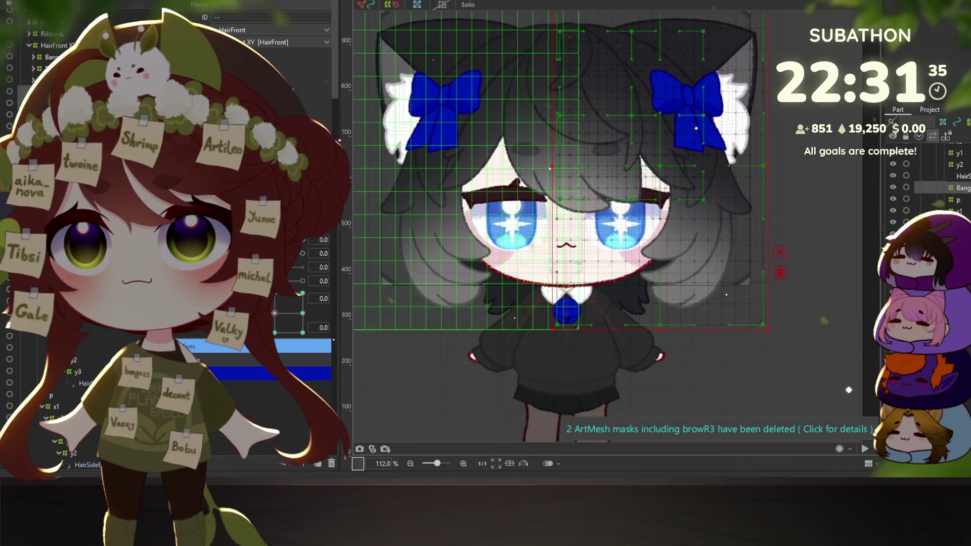
click(958, 188)
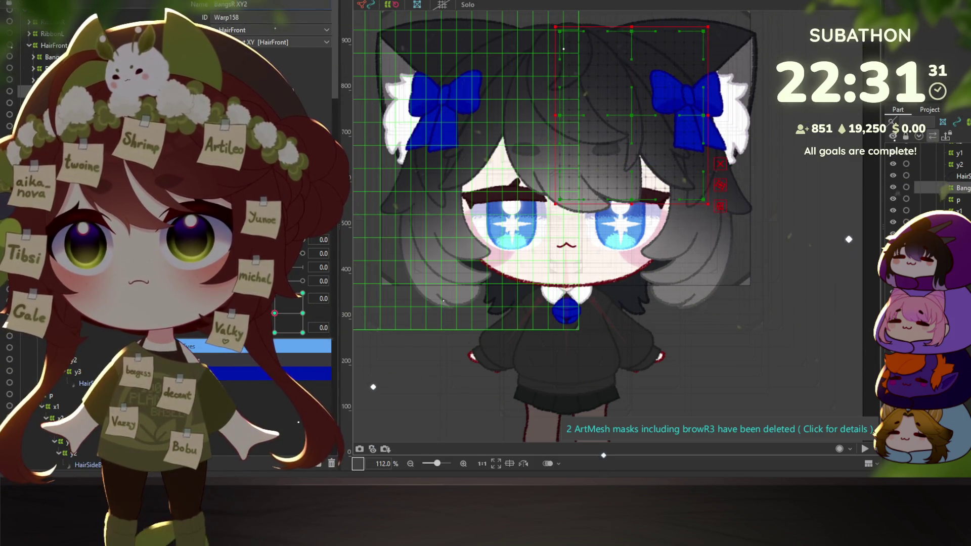
click(708, 253)
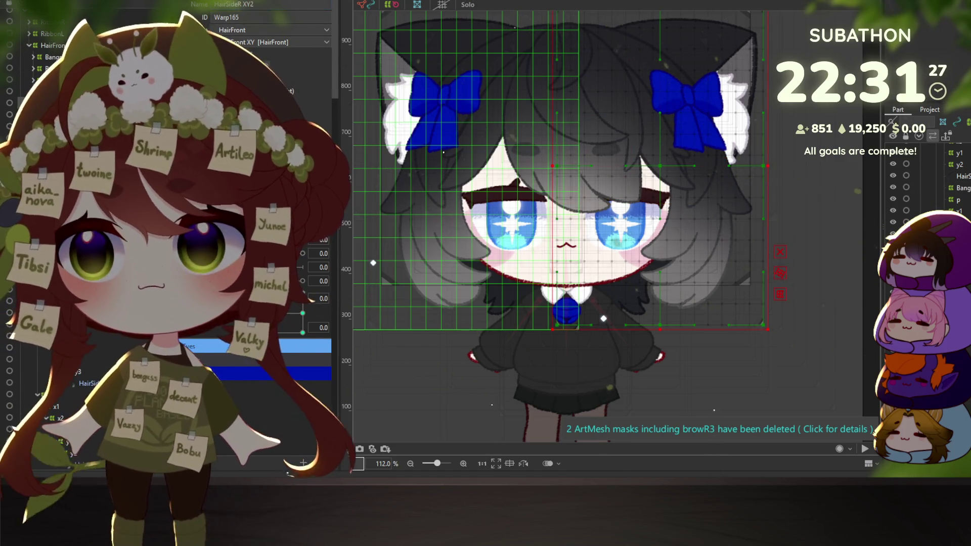
click(501, 113)
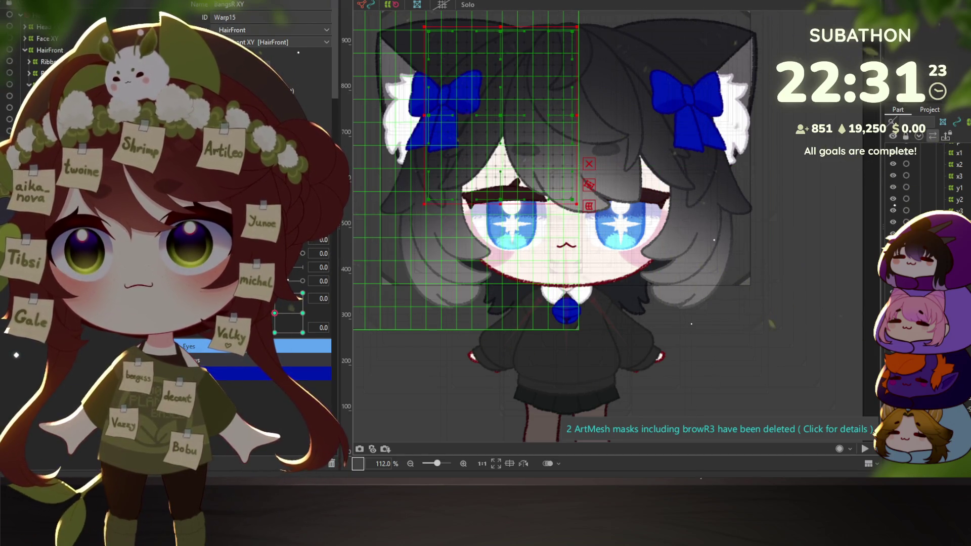
click(698, 228)
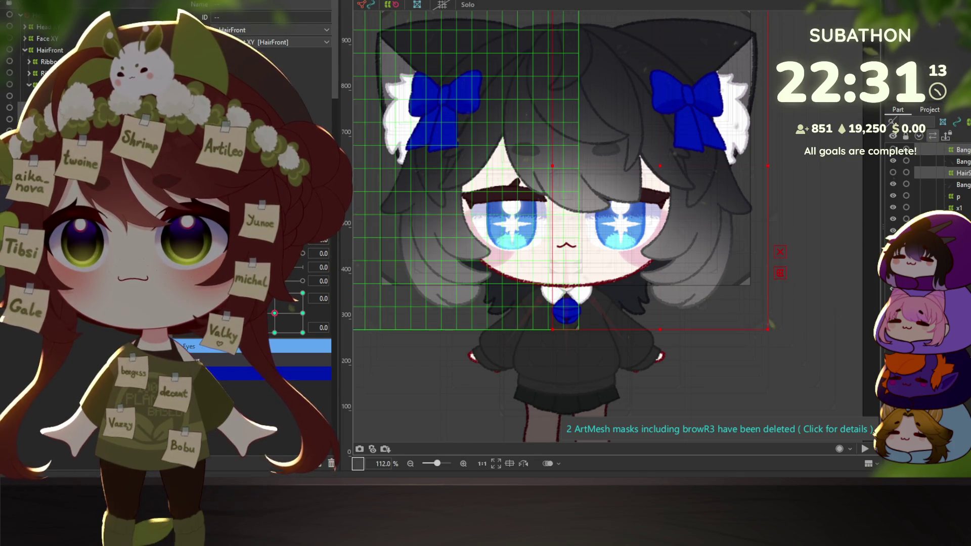
click(657, 127)
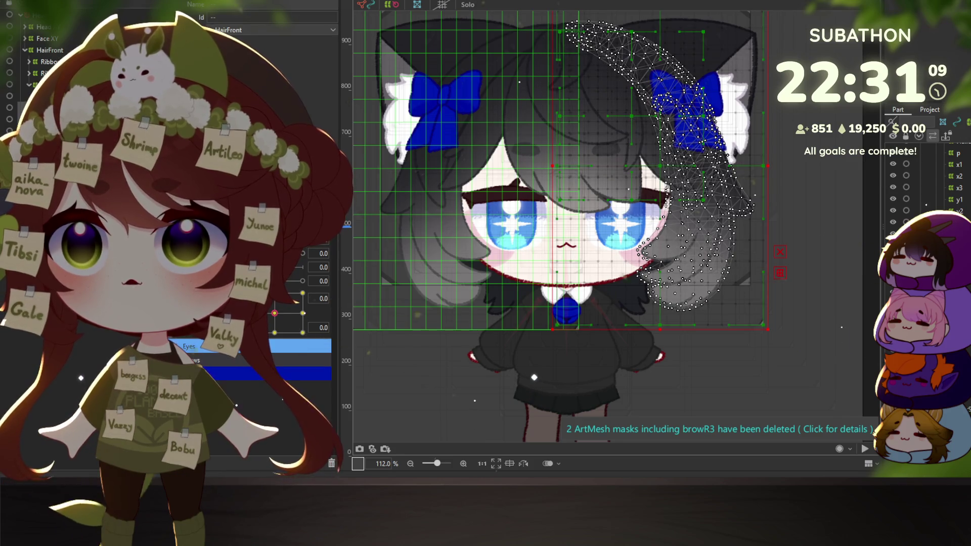
key(Escape)
click(632, 117)
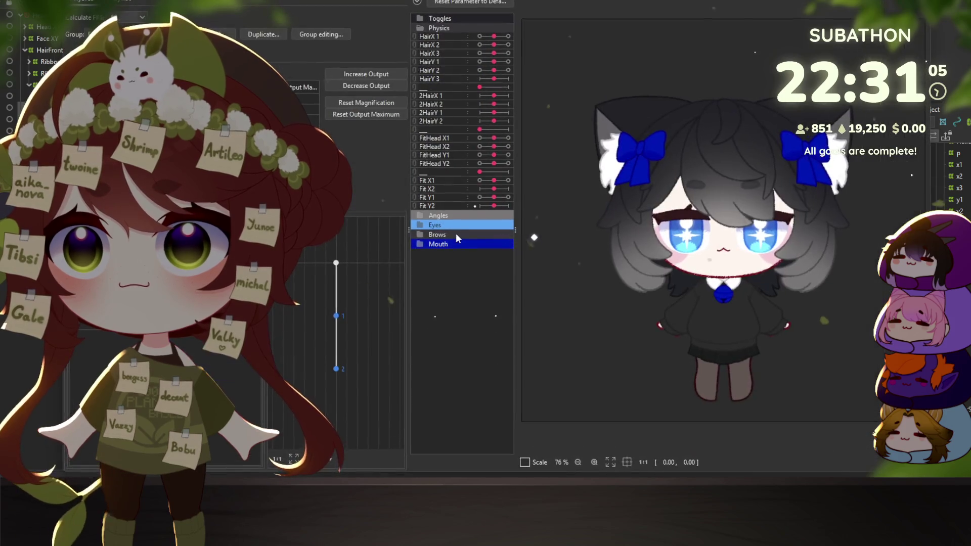
mouse_move(523, 250)
mouse_down()
mouse_move(708, 304)
mouse_move(658, 405)
mouse_move(842, 188)
mouse_up()
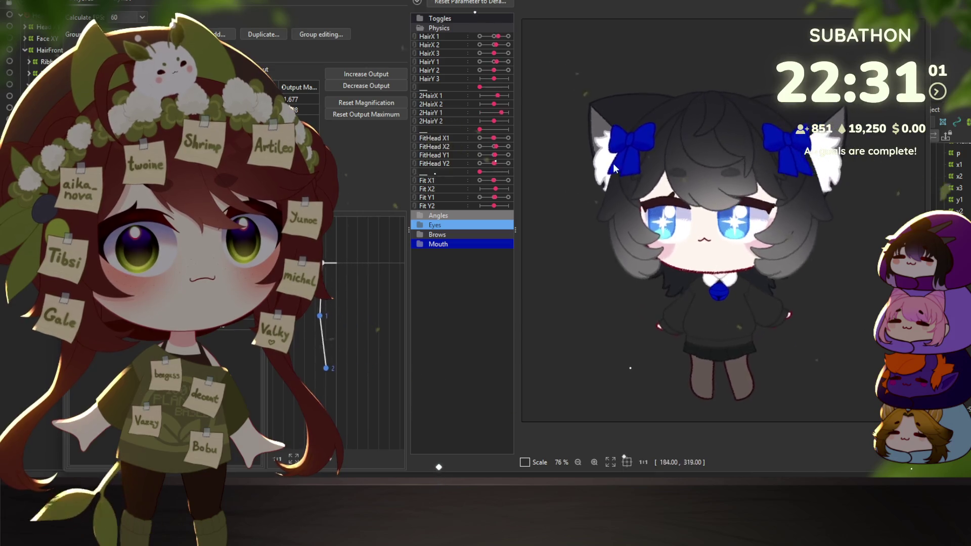
mouse_move(848, 150)
mouse_down()
mouse_move(687, 44)
mouse_move(874, 159)
mouse_move(644, 147)
mouse_move(697, 168)
mouse_up()
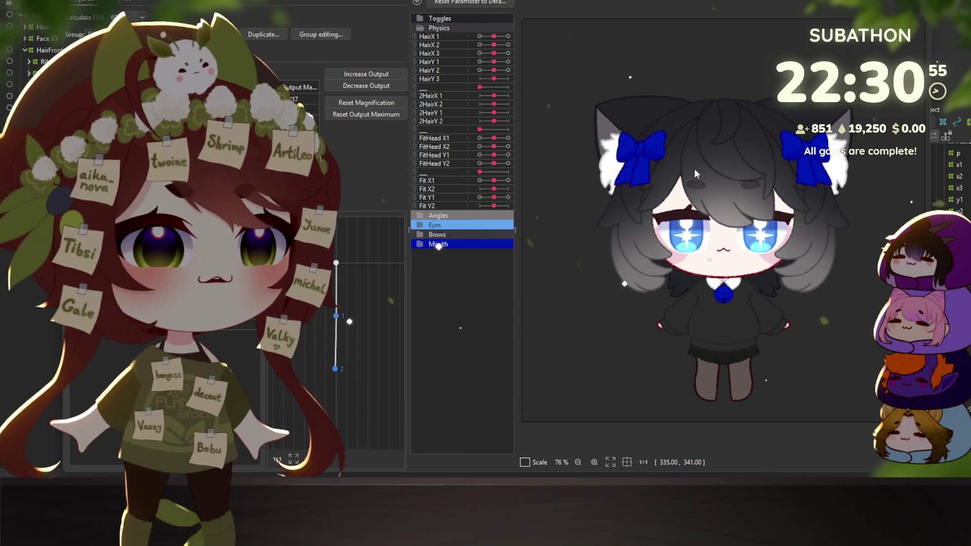
mouse_move(695, 173)
mouse_down()
mouse_move(659, 174)
mouse_move(840, 207)
mouse_move(657, 145)
mouse_move(719, 263)
mouse_move(752, 393)
mouse_move(703, 212)
mouse_move(735, 313)
mouse_move(726, 401)
mouse_move(753, 393)
mouse_move(714, 293)
mouse_move(720, 362)
mouse_move(860, 61)
mouse_up()
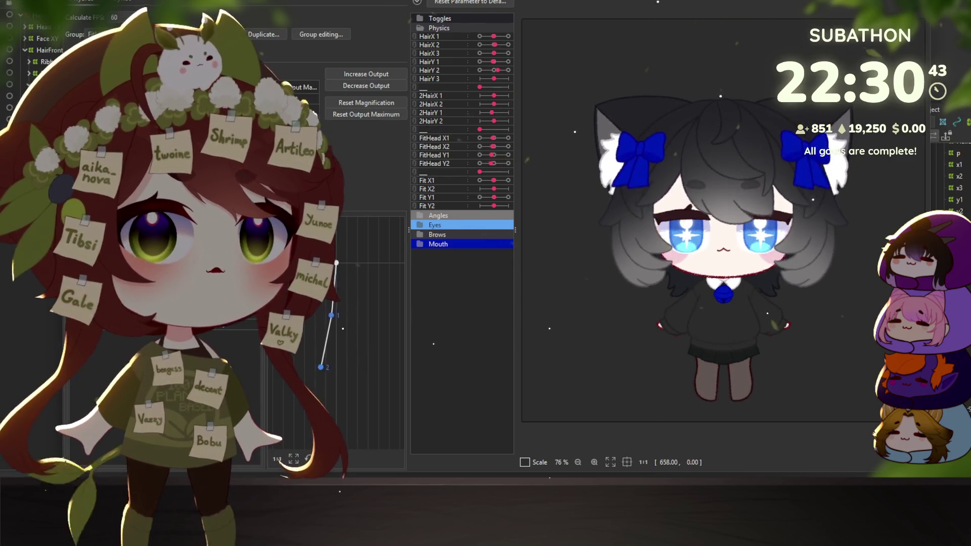
key(Escape)
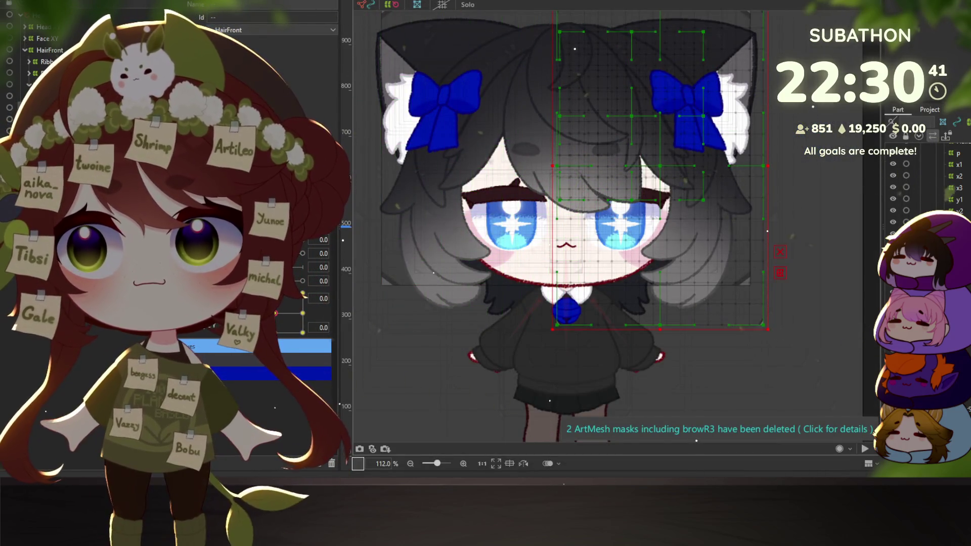
Rename the copied warp deformers to BangsL XY and HairSideL XY
click(632, 116)
click(708, 228)
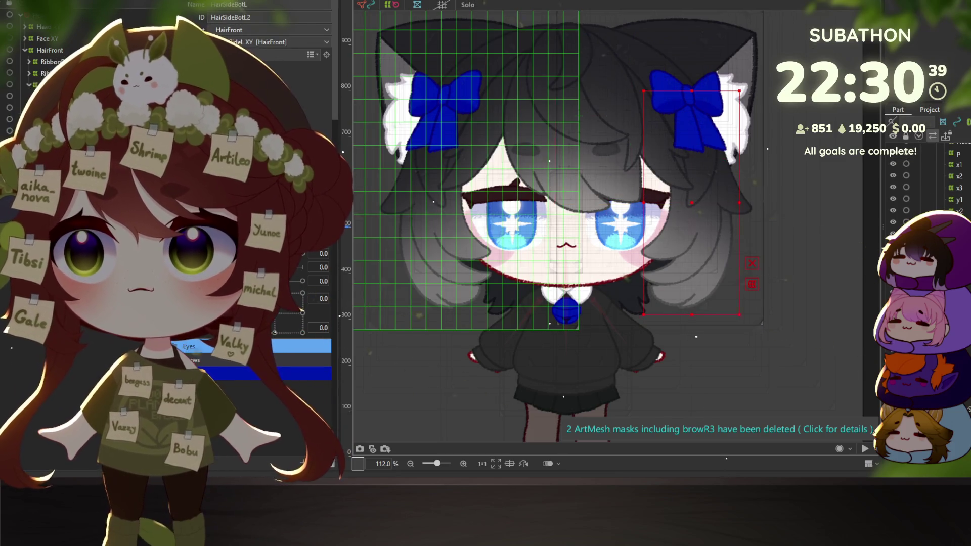
click(631, 116)
click(566, 303)
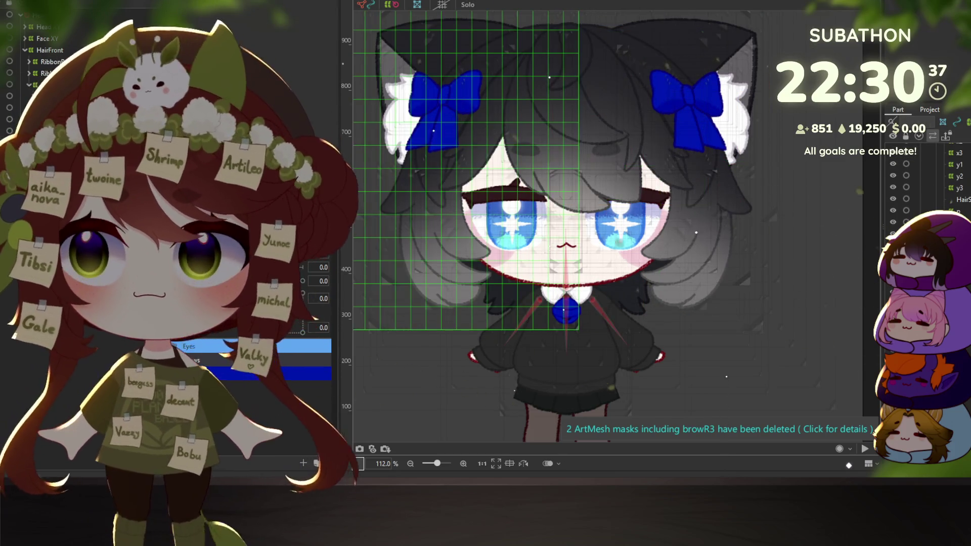
click(631, 116)
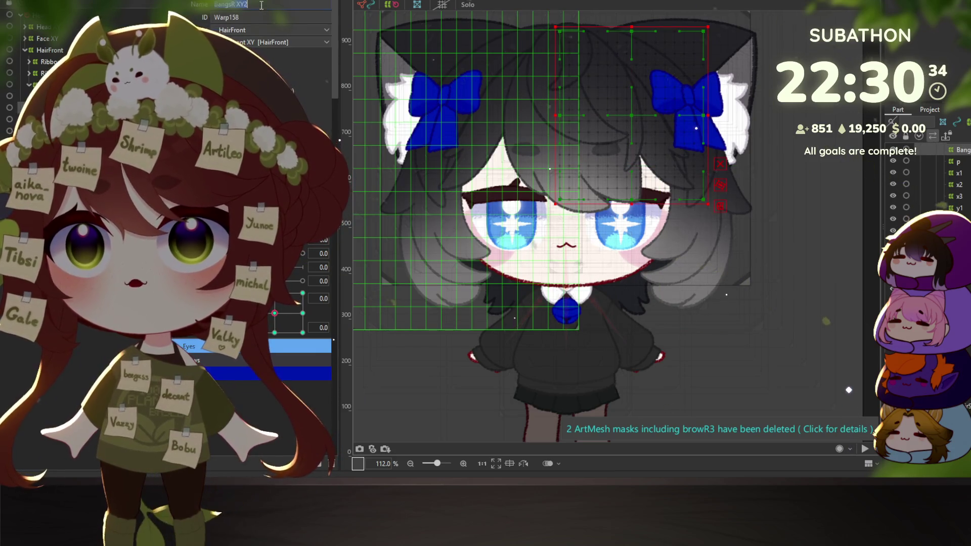
key(BackSpace)
key(Left)
key(Left)
key(Left)
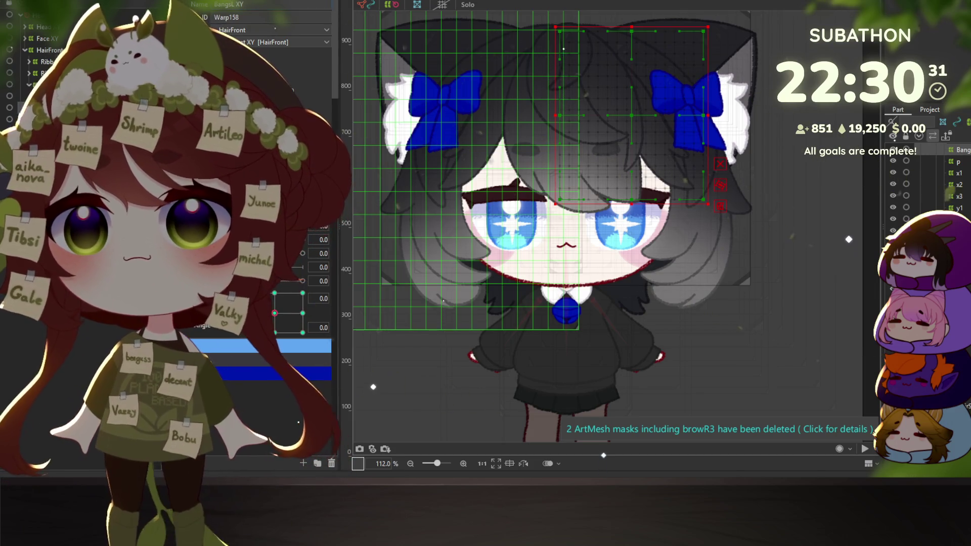
click(728, 243)
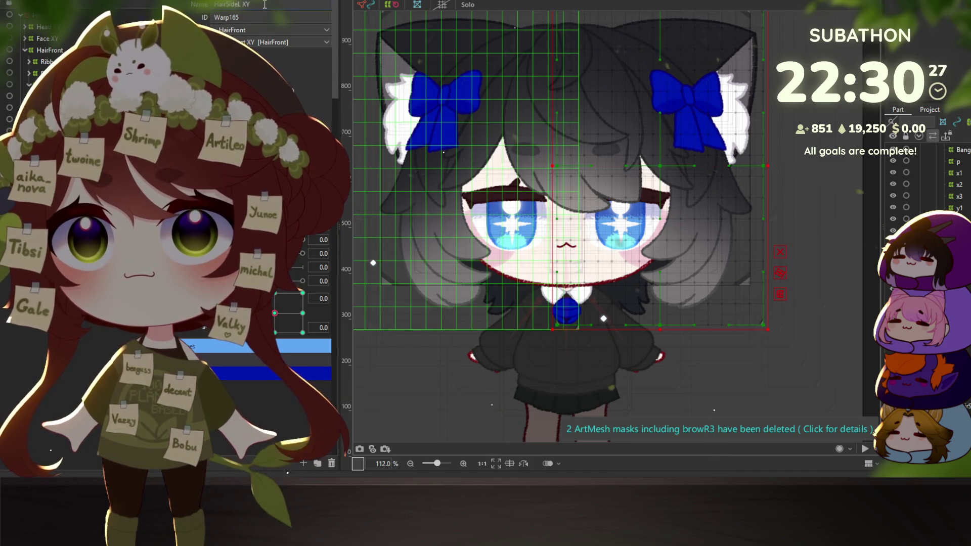
click(603, 266)
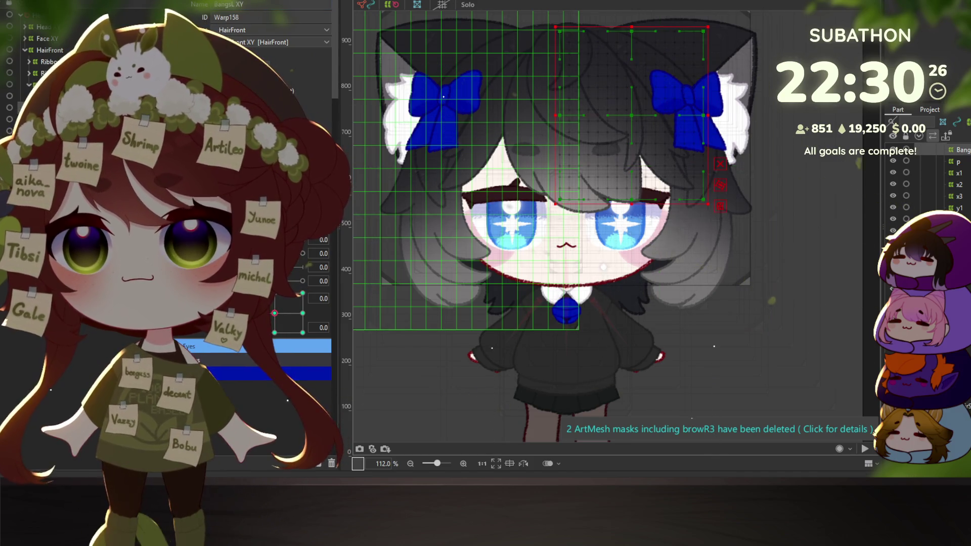
click(632, 116)
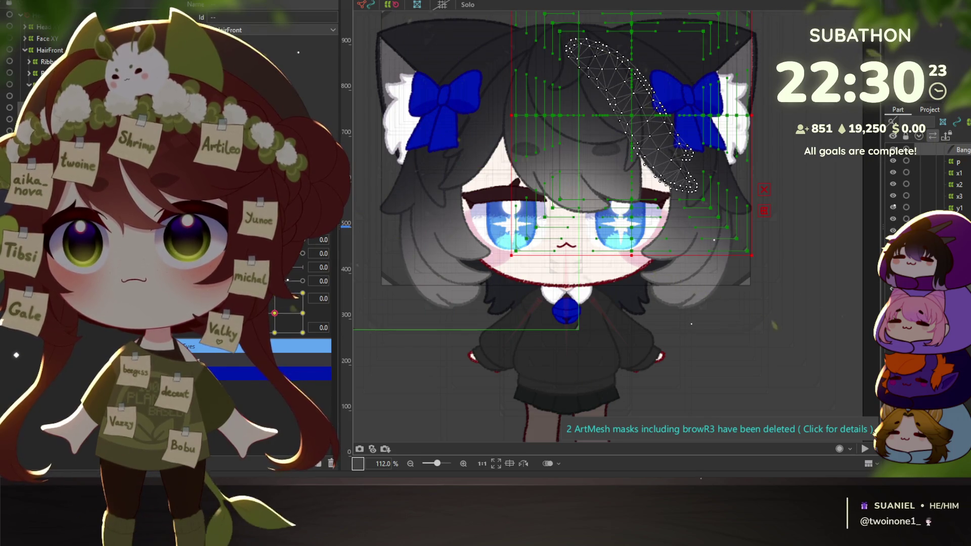
click(691, 304)
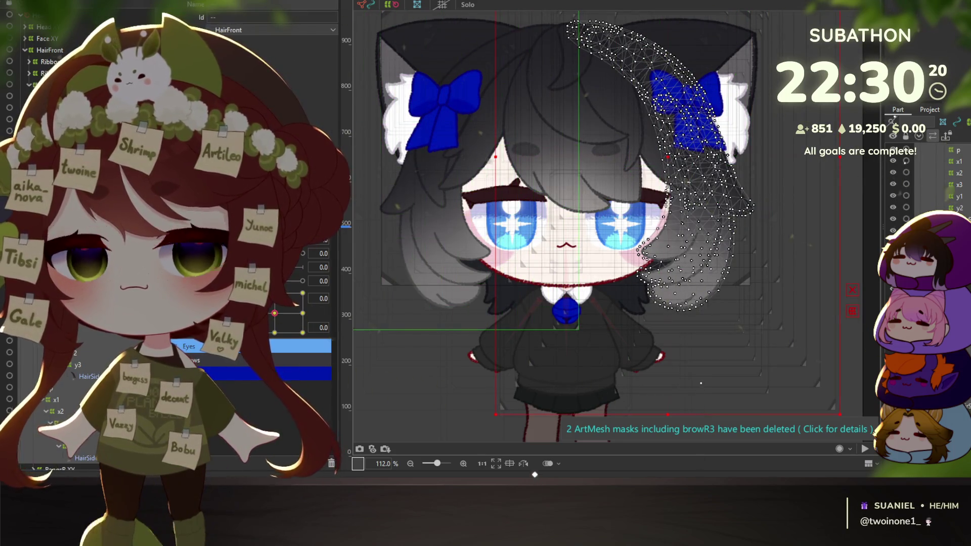
Reflect the keyforms of the x1, x2 and x3 deformers
scroll(64, 371, down, 2)
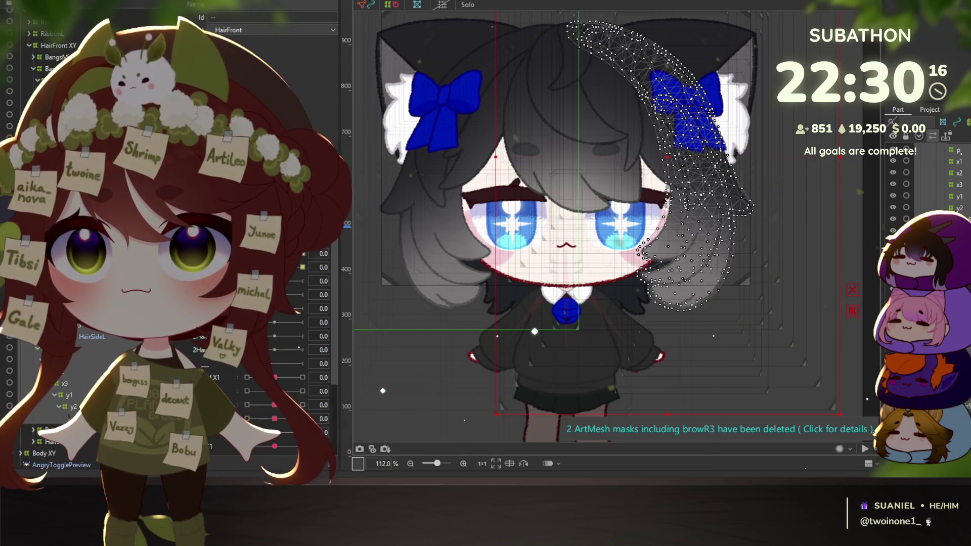
click(50, 359)
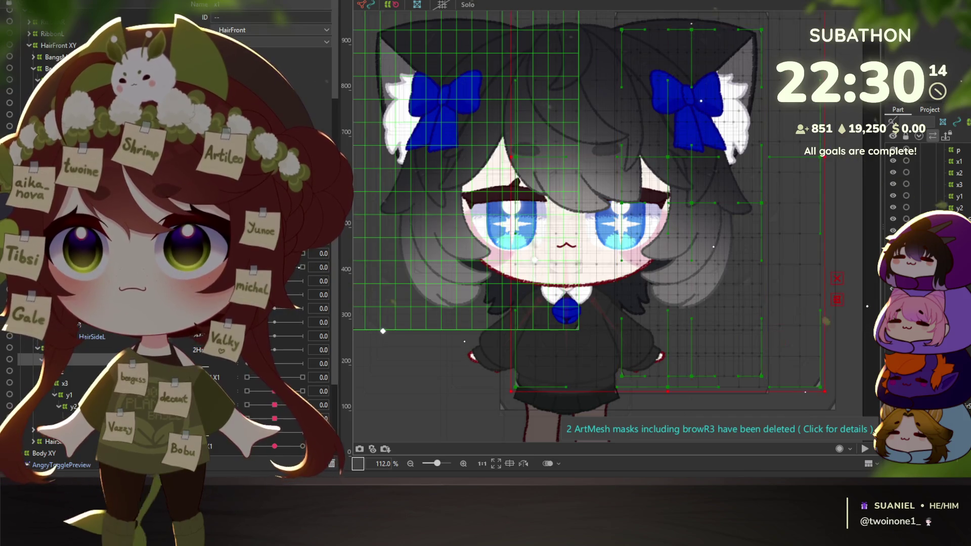
click(959, 161)
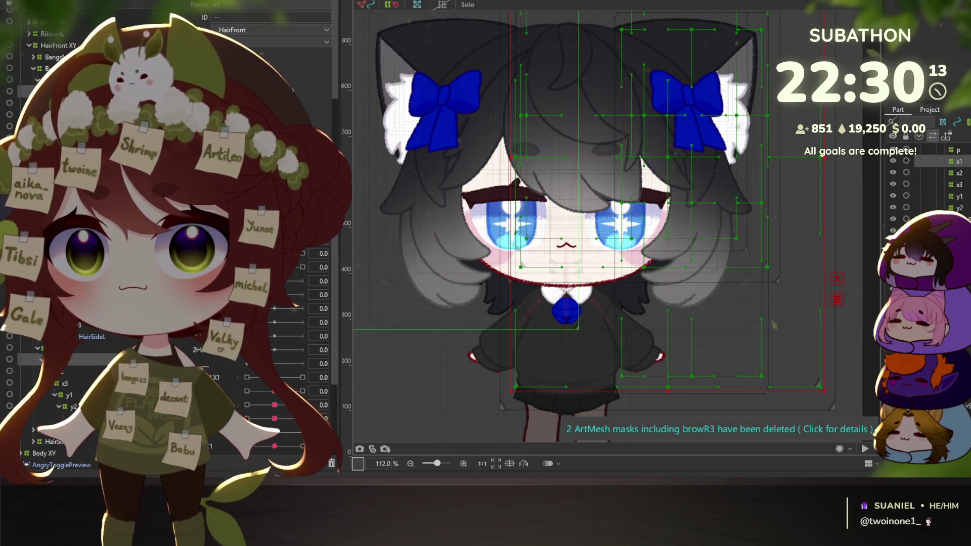
right_click(362, 213)
click(384, 224)
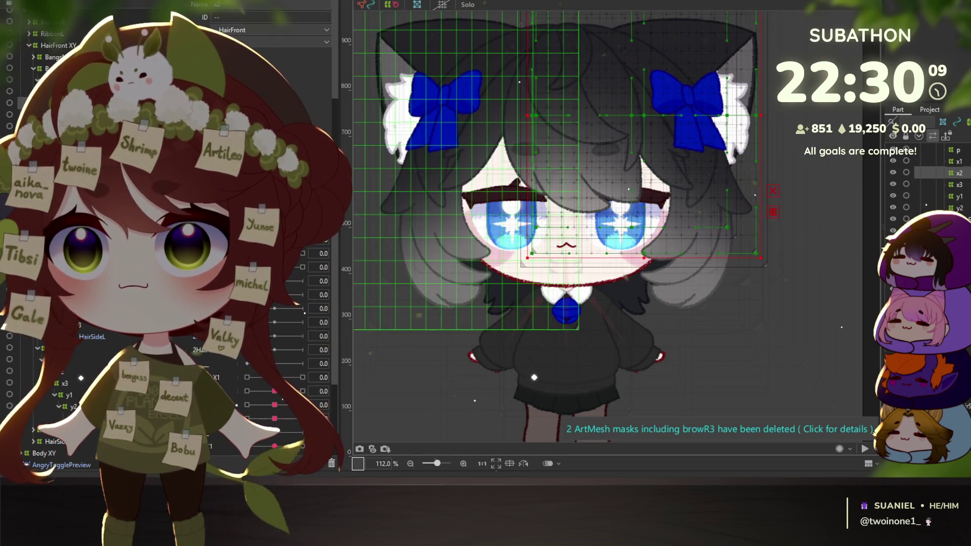
ctrl+click(81, 335)
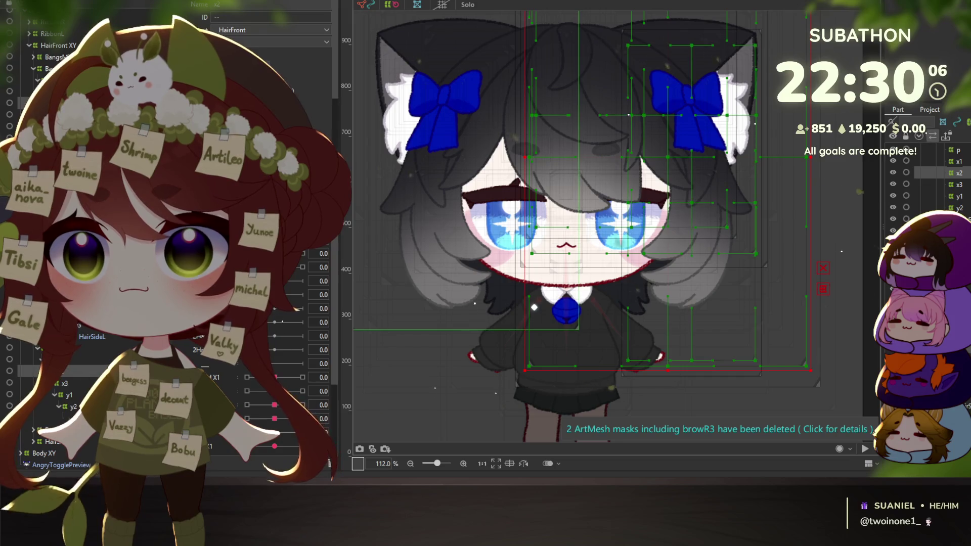
click(349, 224)
click(381, 239)
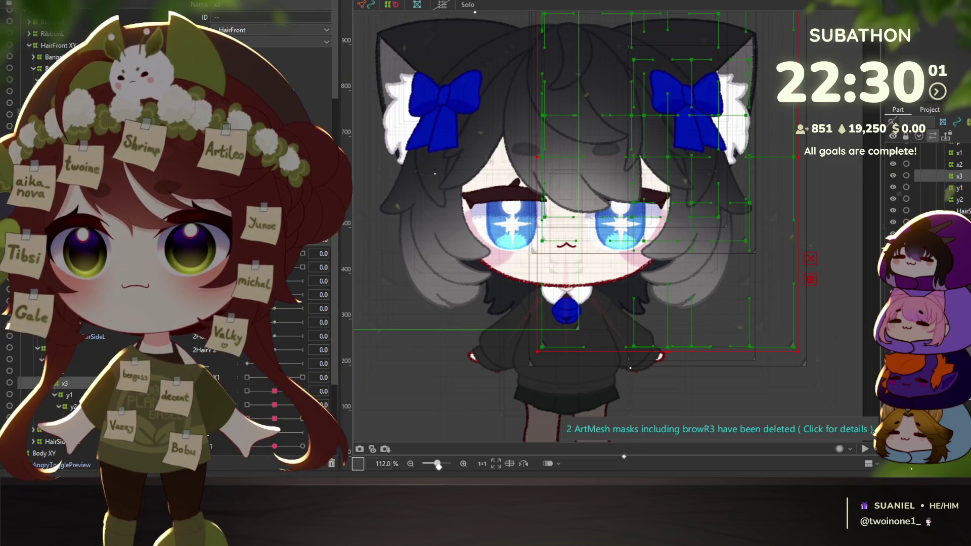
click(349, 238)
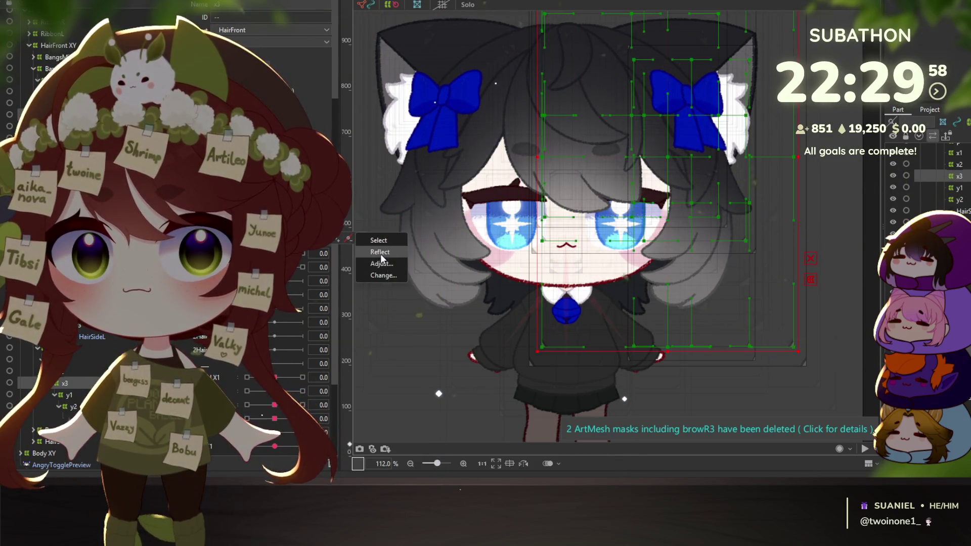
click(380, 253)
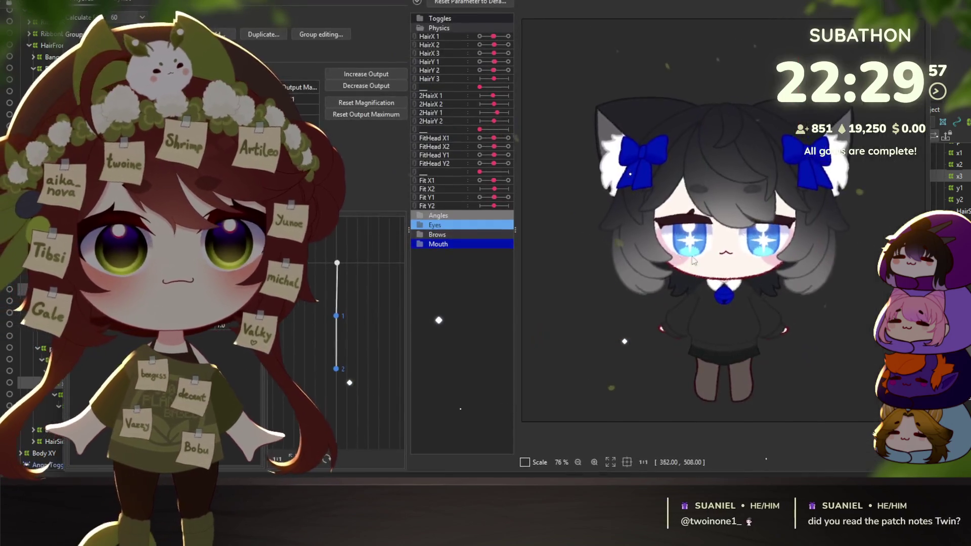
Swing the physics preview head to test the hair sway, then close Physics settings
mouse_move(645, 190)
mouse_down()
mouse_move(718, 237)
mouse_move(782, 263)
mouse_move(645, 153)
mouse_move(521, 186)
mouse_move(824, 181)
mouse_move(758, 228)
mouse_move(605, 287)
mouse_move(855, 276)
mouse_move(713, 212)
mouse_move(580, 183)
mouse_move(806, 217)
mouse_move(523, 142)
mouse_move(754, 138)
mouse_move(649, 219)
mouse_up()
scroll(747, 265, down, 3)
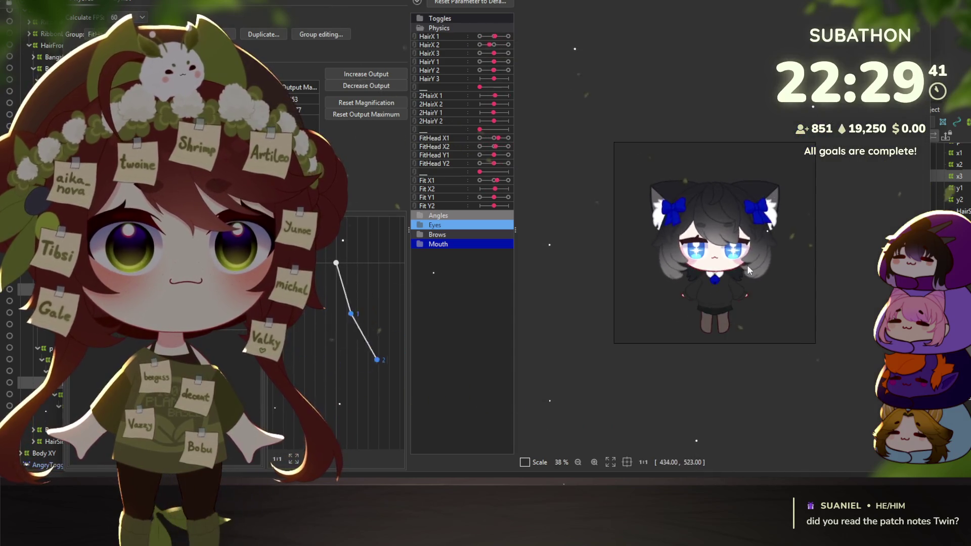
scroll(554, 204, up, 2)
mouse_move(550, 207)
mouse_down()
mouse_move(670, 321)
mouse_move(716, 76)
mouse_move(708, 298)
mouse_move(722, 368)
mouse_move(721, 79)
mouse_move(721, 431)
mouse_move(713, 379)
mouse_move(628, 198)
mouse_up()
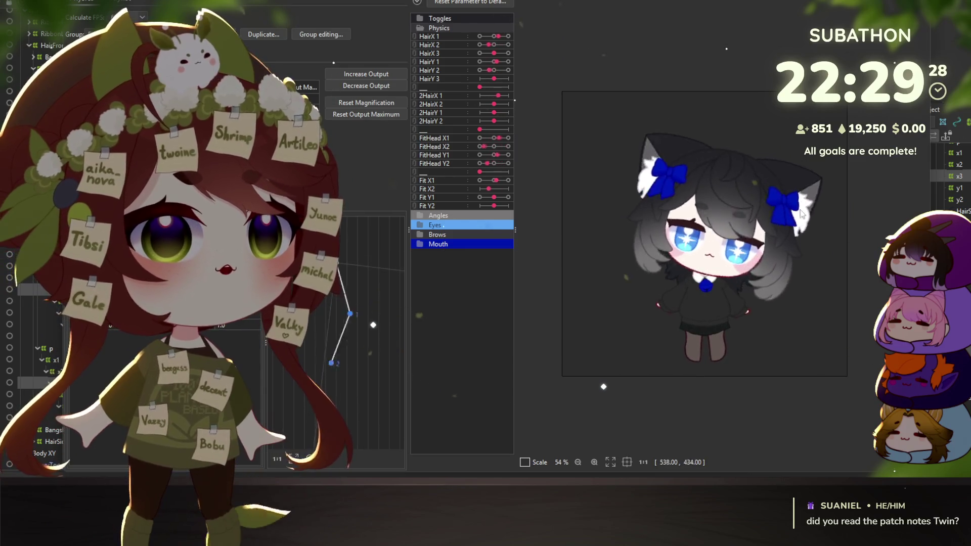
key(Escape)
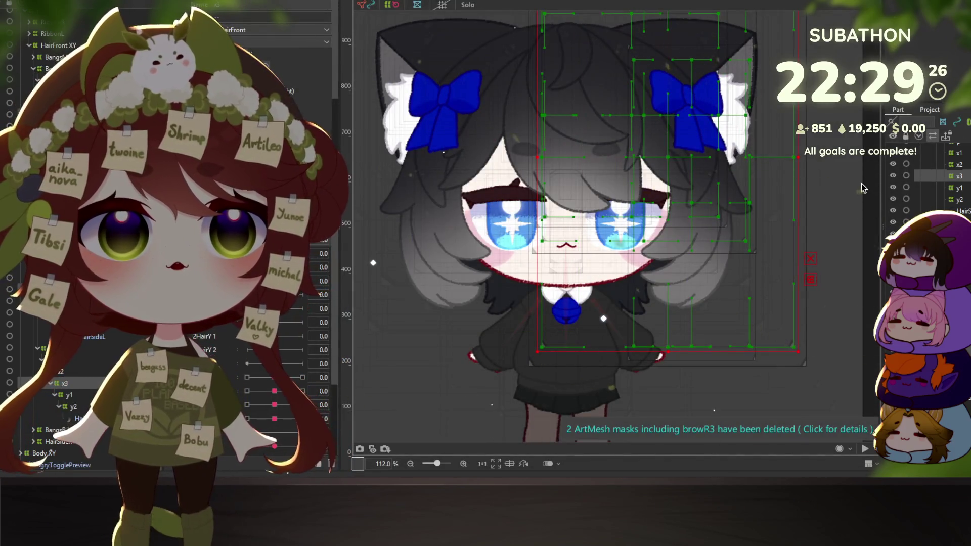
Clear the selection, check the HairSideL XY deformer, and select the BangsMidAdd strand
click(871, 186)
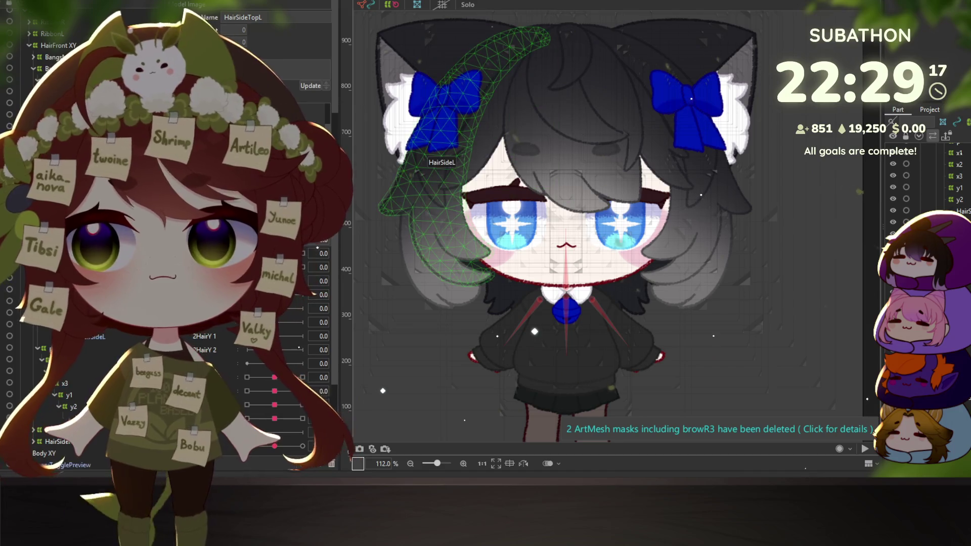
click(36, 71)
click(87, 376)
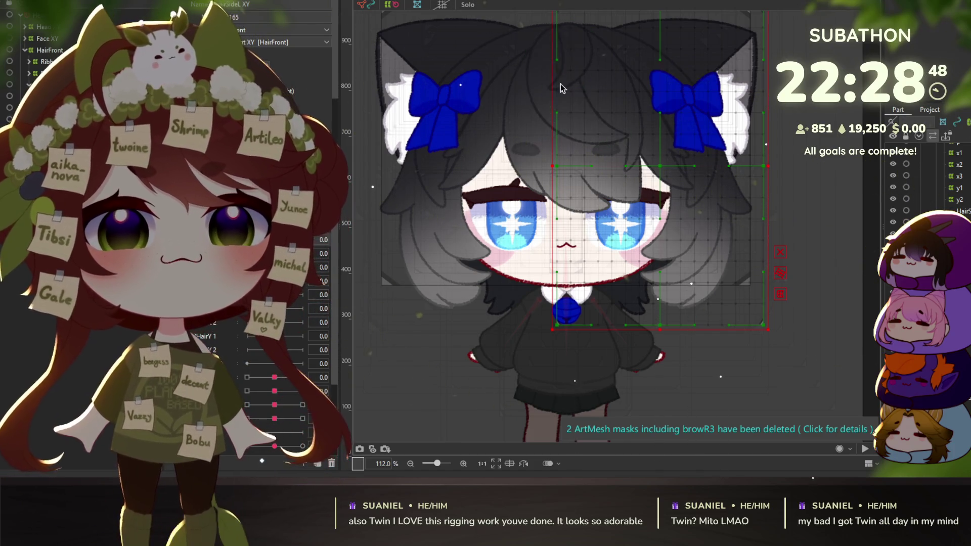
click(578, 119)
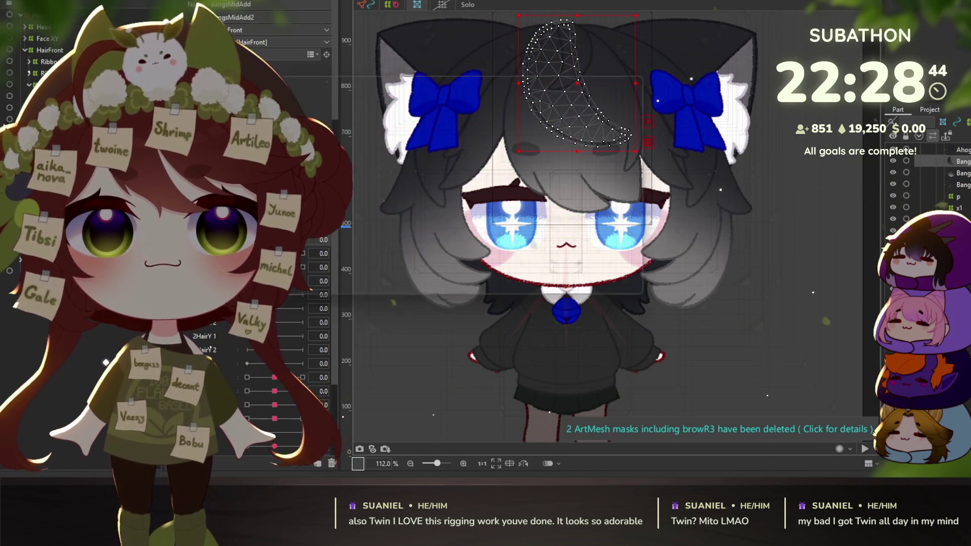
Create nested warp deformers y2, y1, x2 and x1 around the middle bangs strand
click(417, 4)
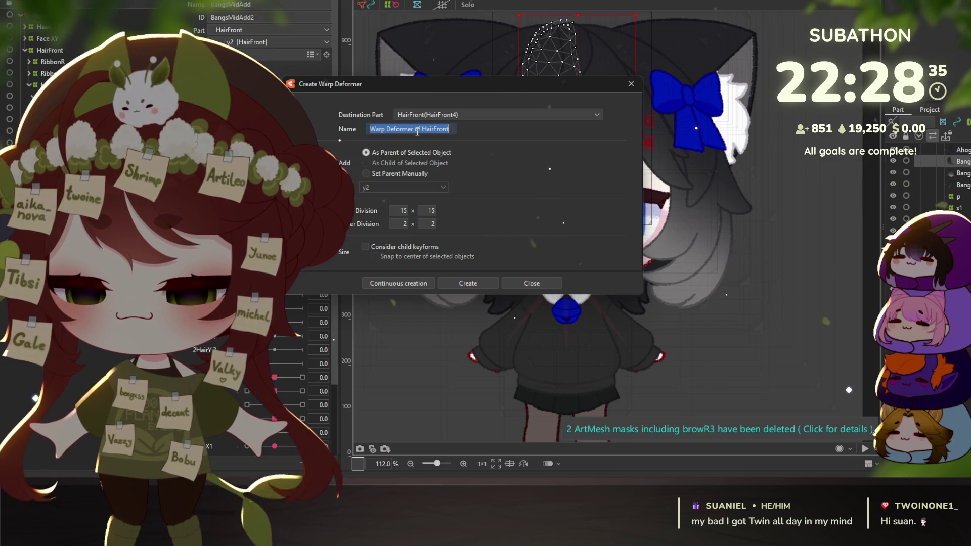
text(y4)
click(404, 279)
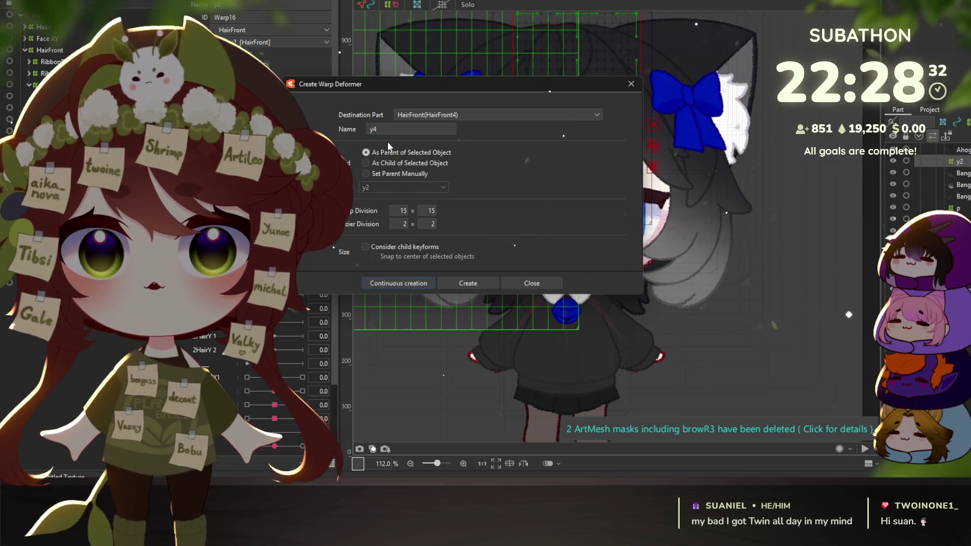
key(BackSpace)
click(385, 283)
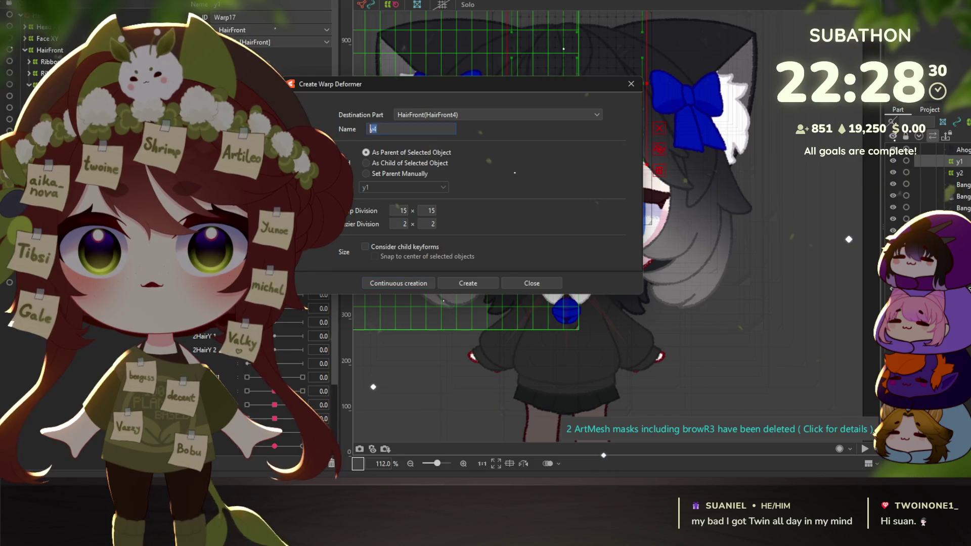
text(x2)
click(392, 277)
key(BackSpace)
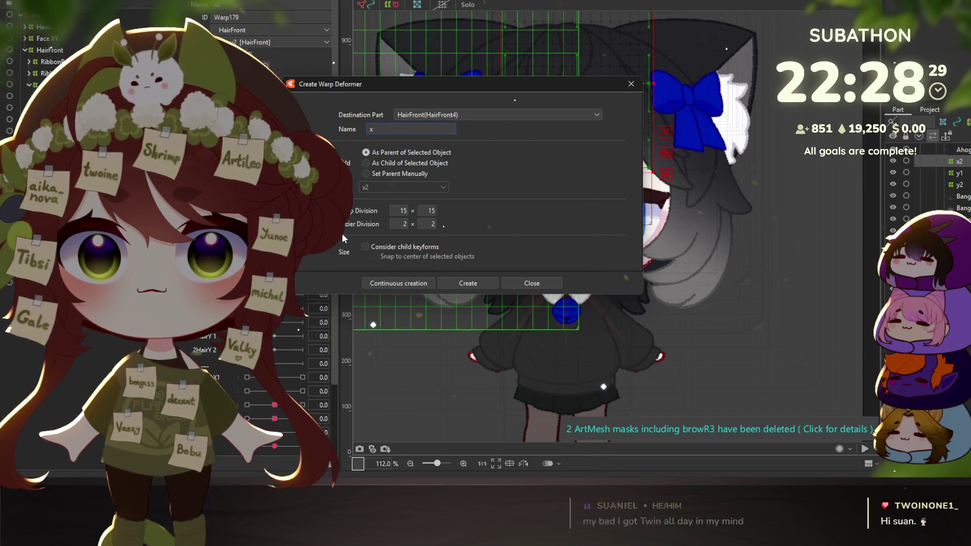
text(1)
click(459, 281)
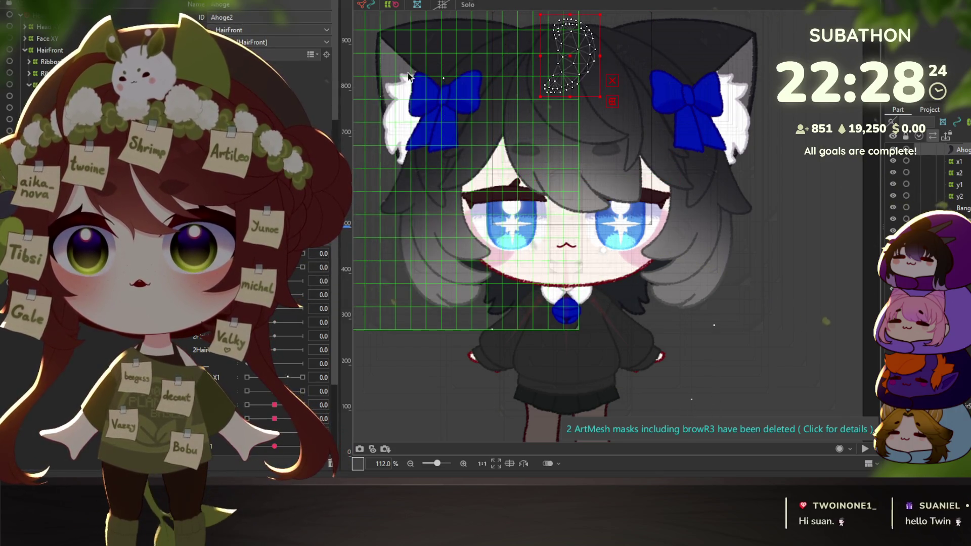
Select Ahoge2 and create its nested y2, y1, x2 and x1 warp deformers
click(569, 56)
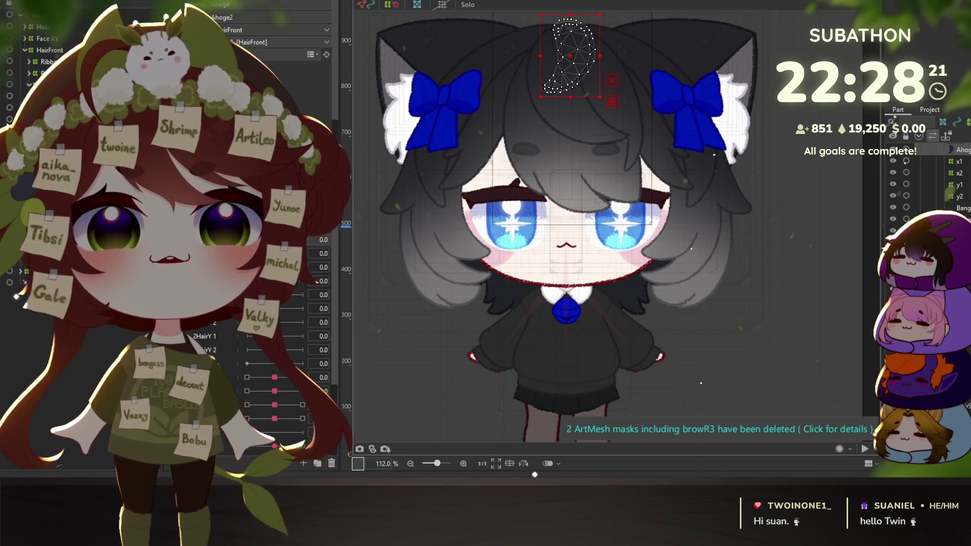
key(ctrl+w)
triple_click(453, 130)
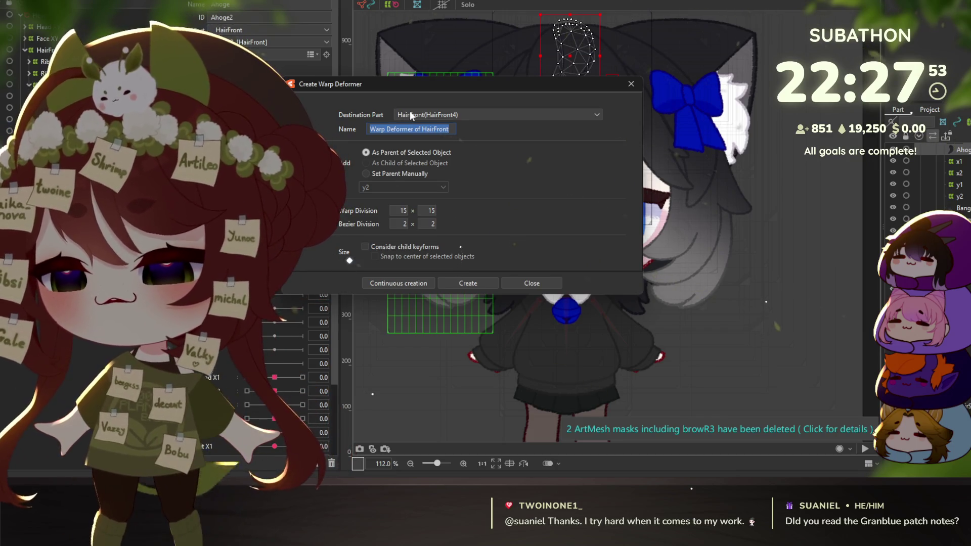
text(y4)
click(420, 282)
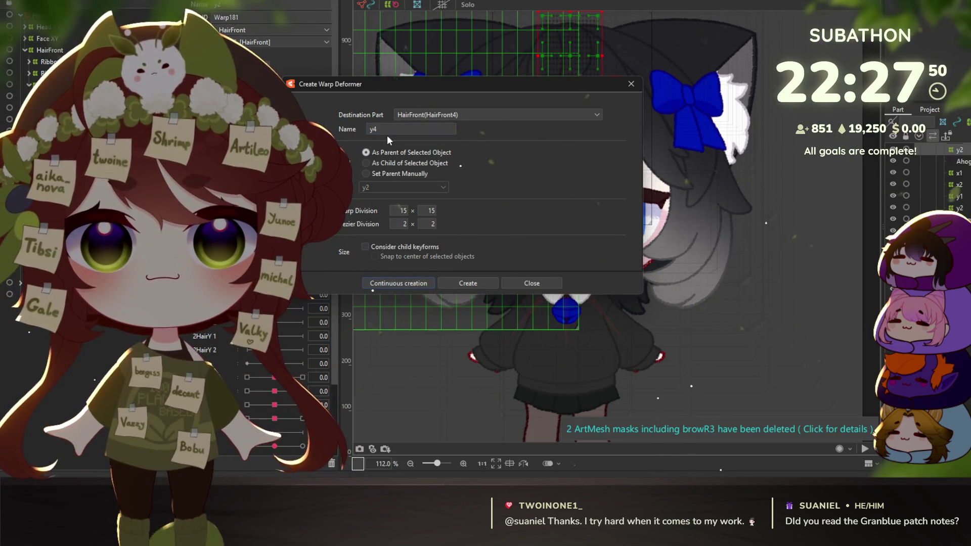
text(1)
click(398, 282)
click(382, 127)
key(BackSpace)
text(4)
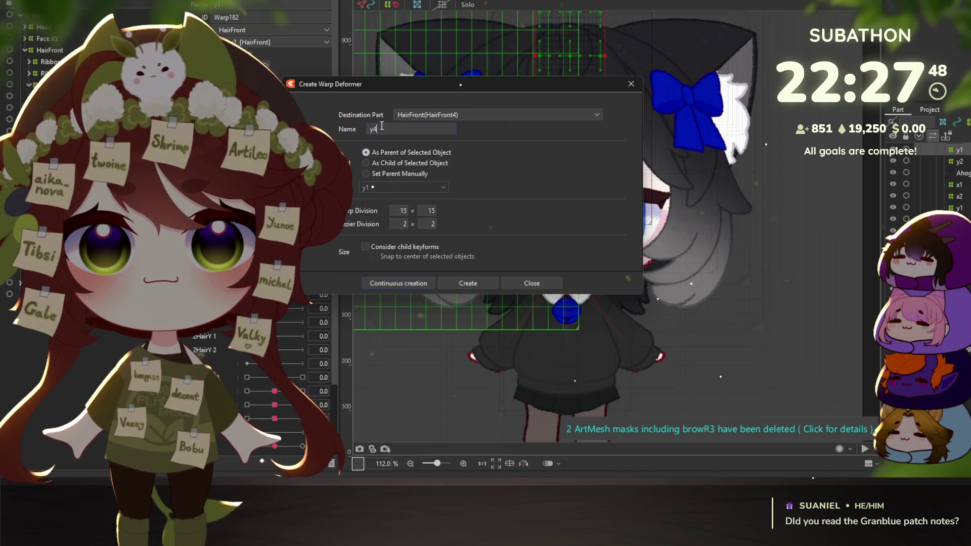
click(414, 283)
click(390, 129)
key(BackSpace)
text(4)
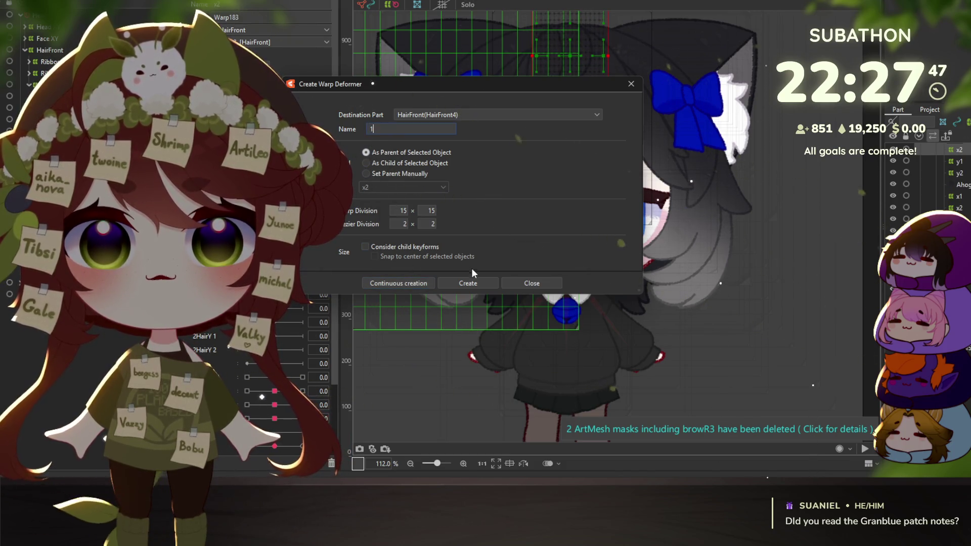
click(470, 282)
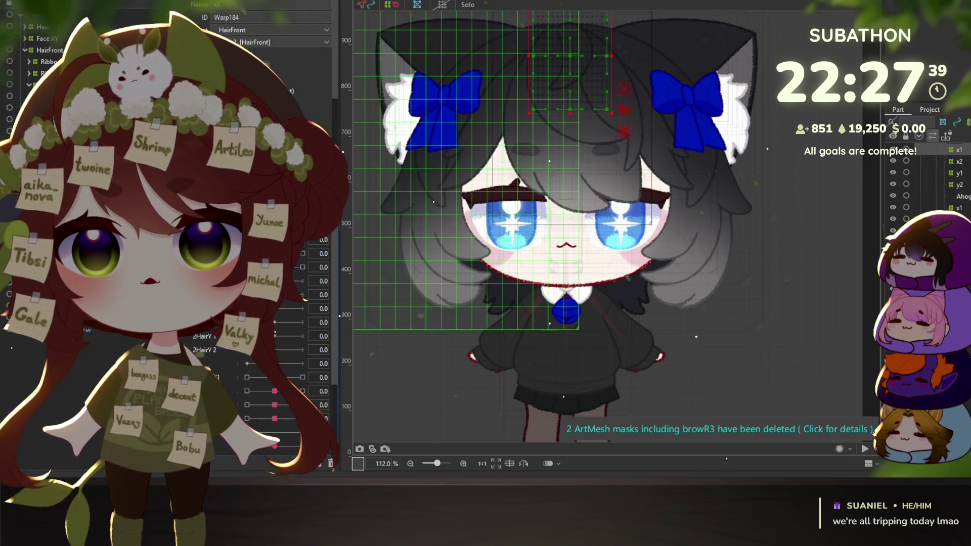
Zoom in on the new x1 deformer and try a curve bend toward the left bow, then undo it
drag(545, 89, 545, 150)
scroll(545, 149, up, 3)
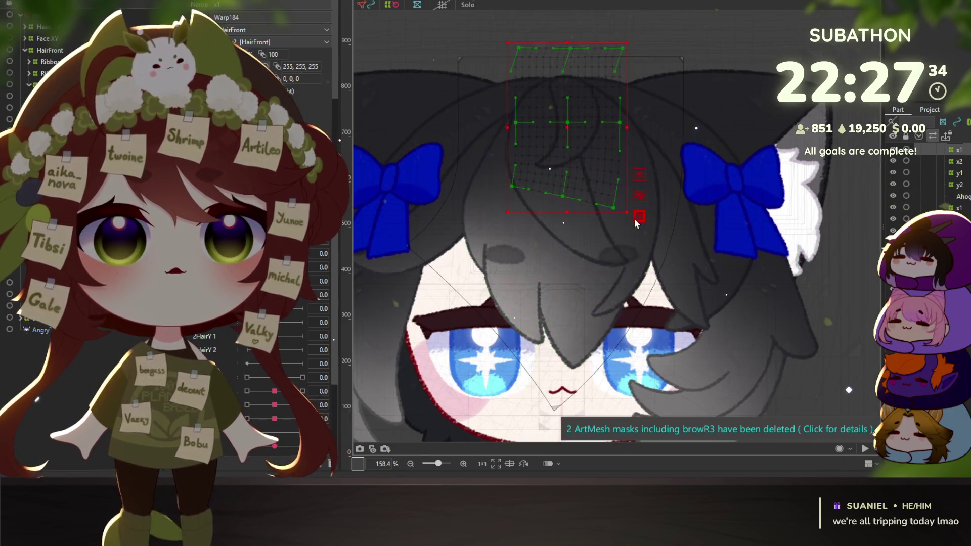
key(ctrl+t)
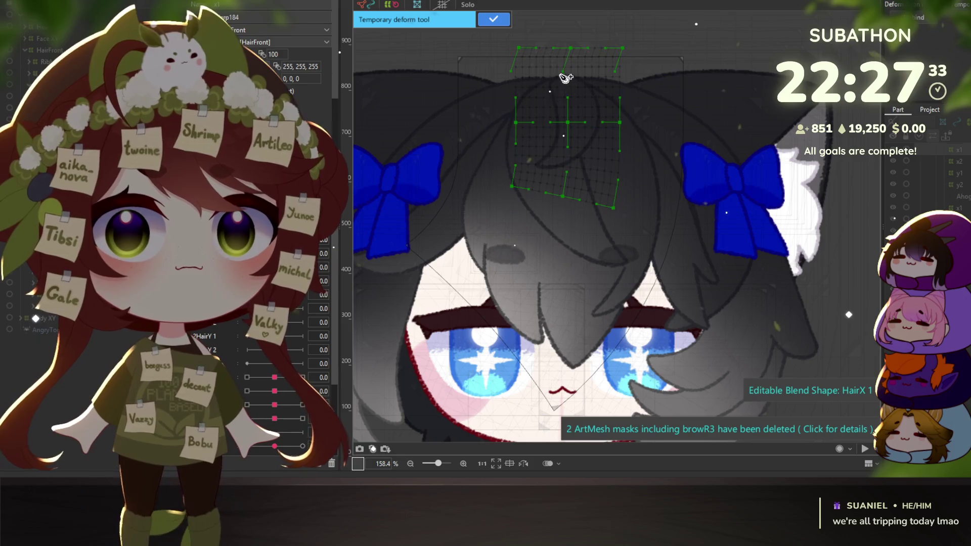
click(569, 104)
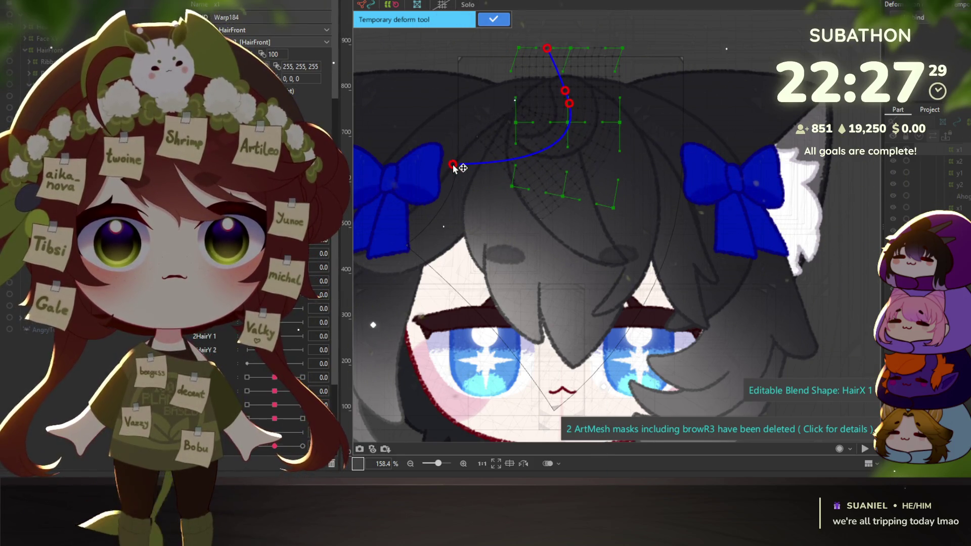
mouse_move(453, 166)
mouse_down()
mouse_move(514, 219)
mouse_move(464, 184)
mouse_up()
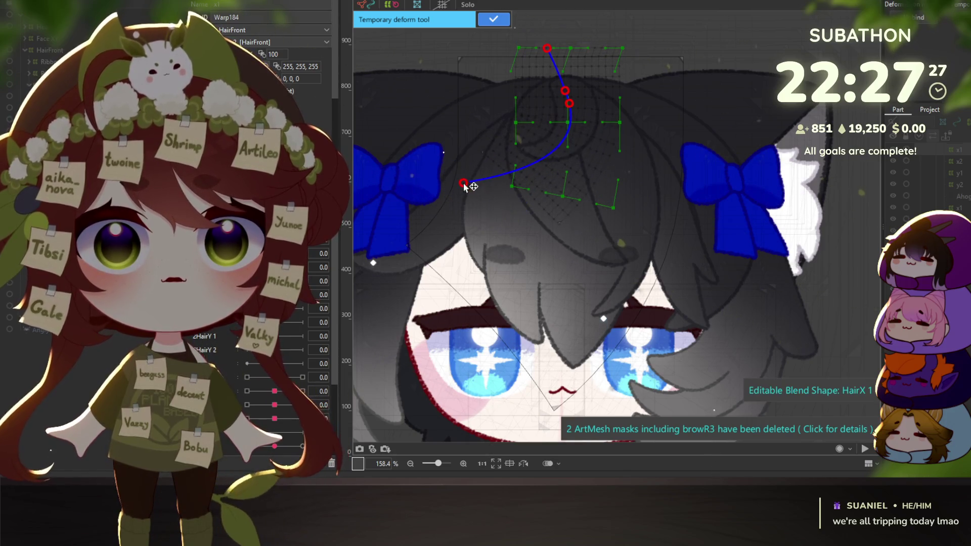
click(493, 20)
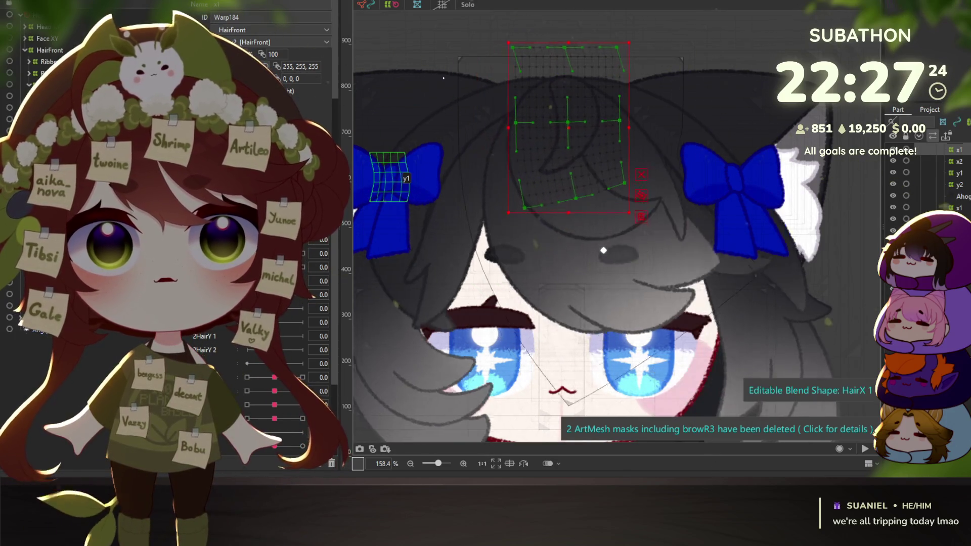
key(ctrl+z)
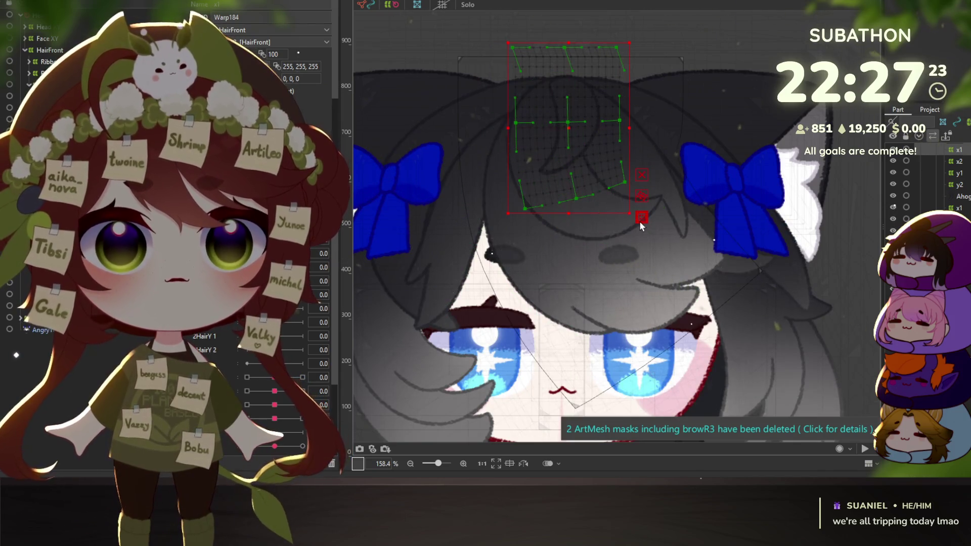
Bend the bangs into a rightward curve down the strand for the HairX 1 shape
key(q)
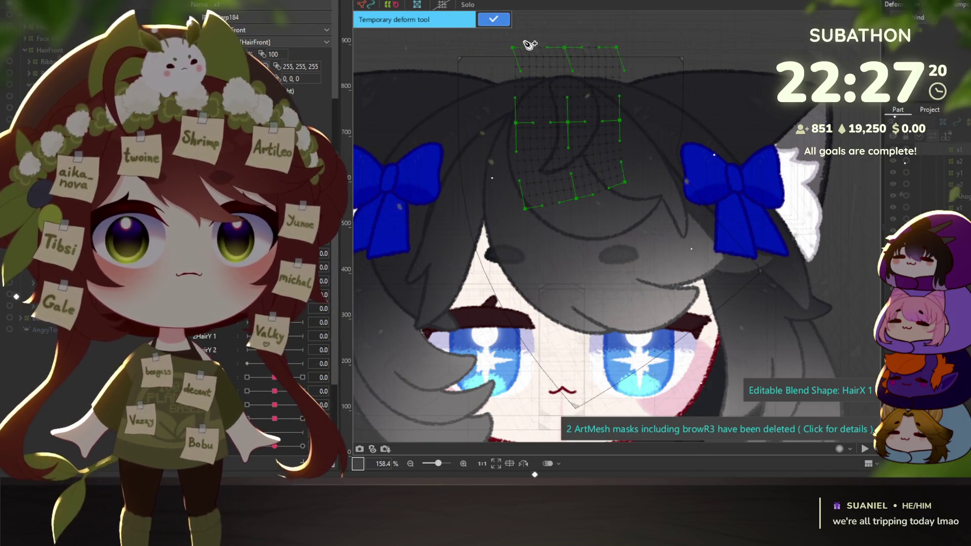
click(579, 108)
click(594, 239)
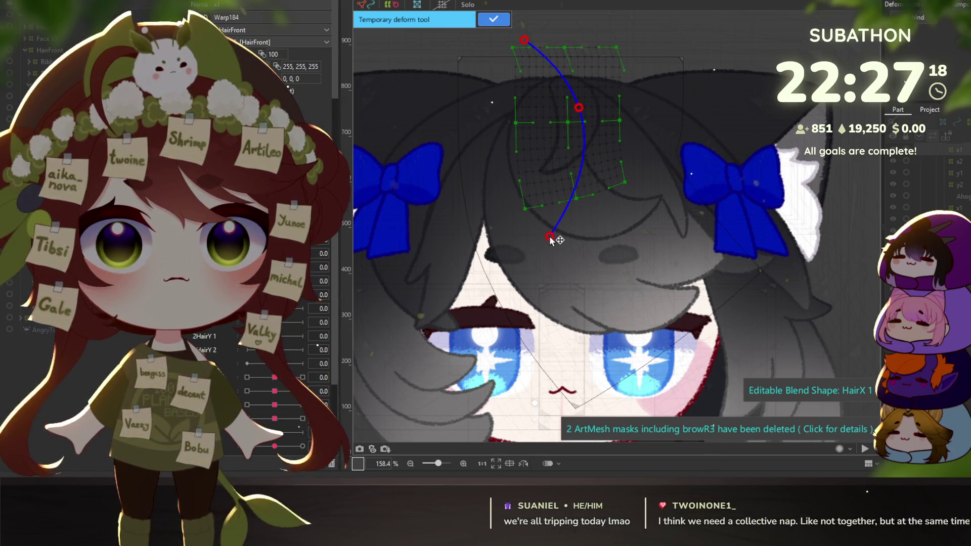
drag(600, 240, 626, 224)
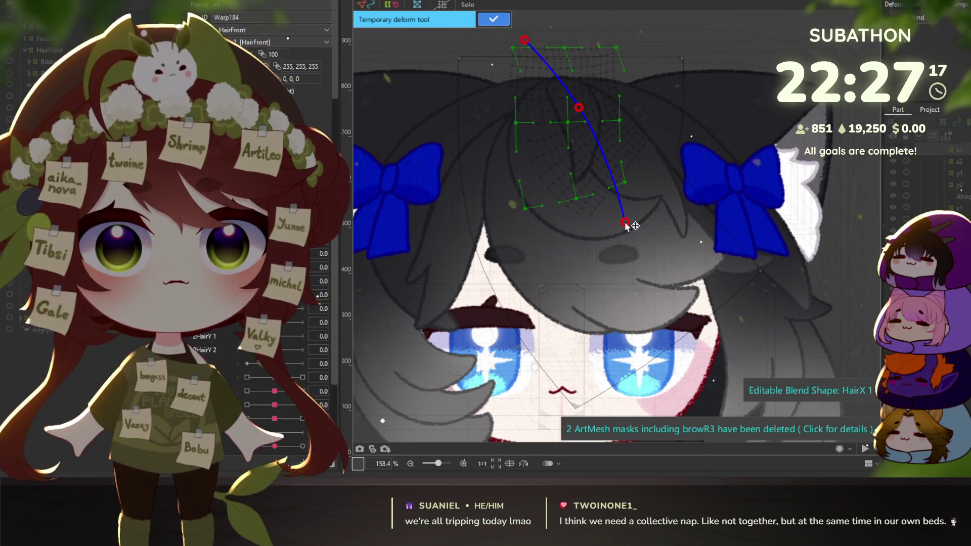
click(502, 19)
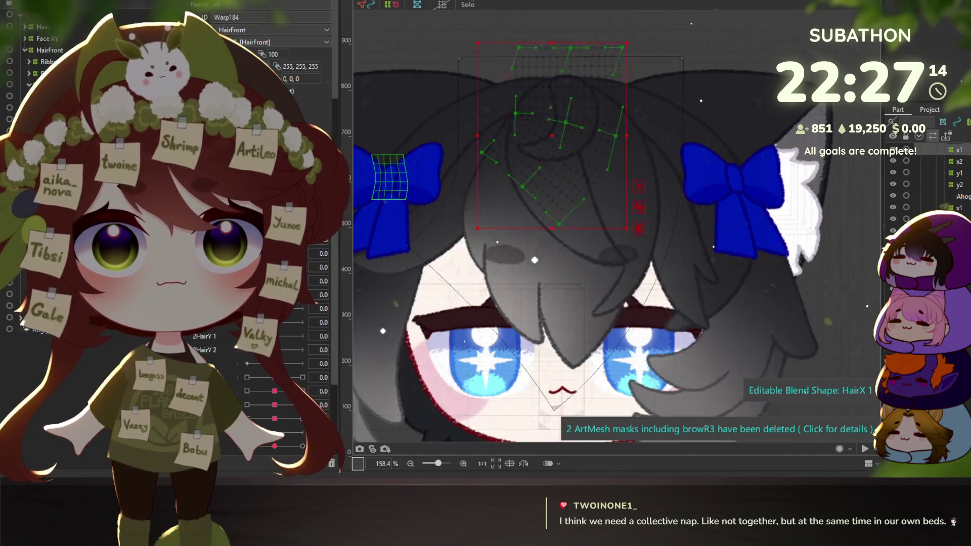
click(958, 162)
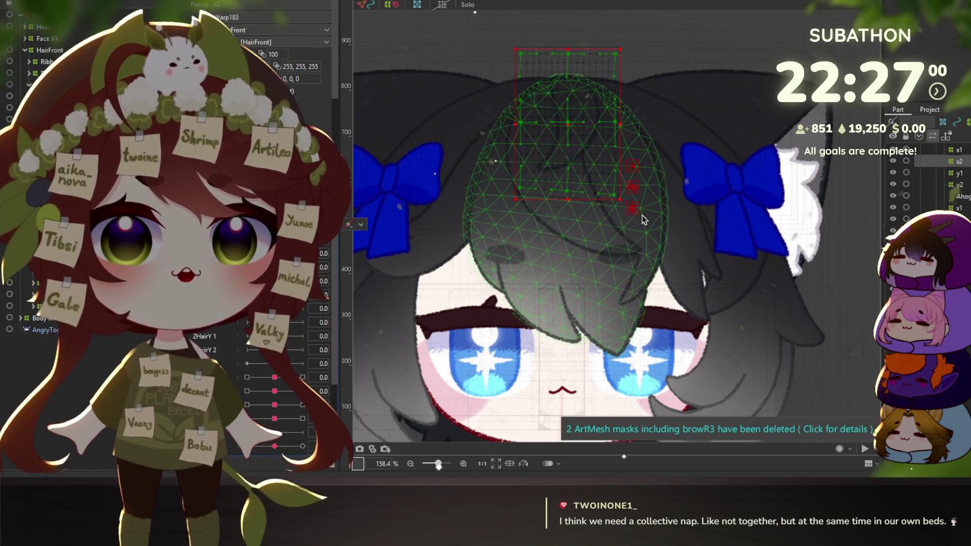
Try a curve bend on the HairX 2 warp grid, apply it, then undo it
key(ctrl+t)
click(954, 84)
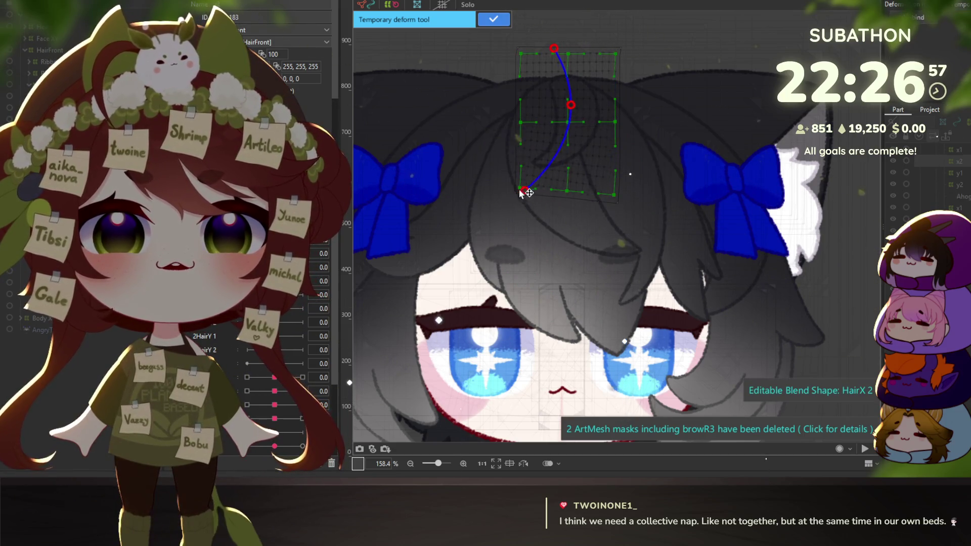
mouse_move(521, 191)
mouse_down()
mouse_move(494, 157)
mouse_move(534, 194)
mouse_up()
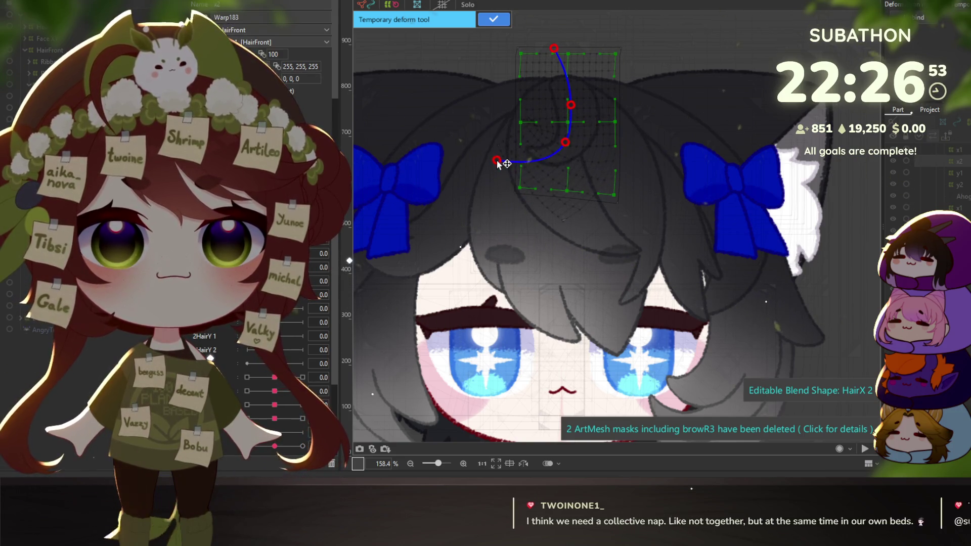
key(Return)
key(ctrl+z)
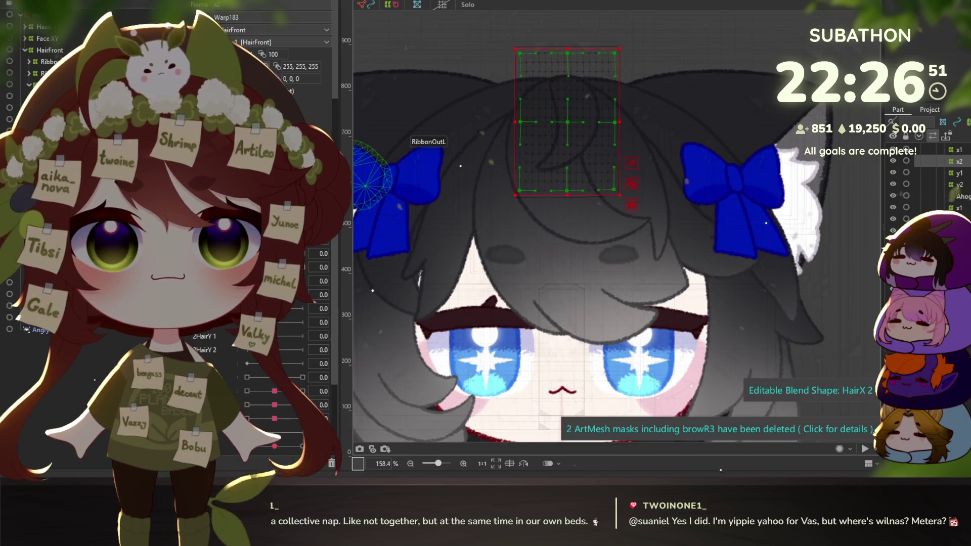
Try a second curve bend on the hair warp, revert it, and select the y1 deformer
click(632, 207)
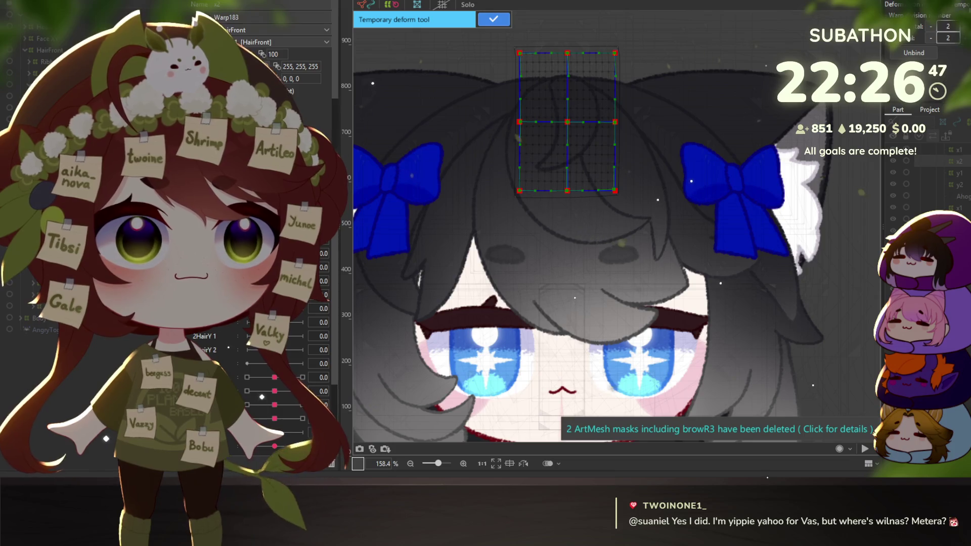
click(600, 81)
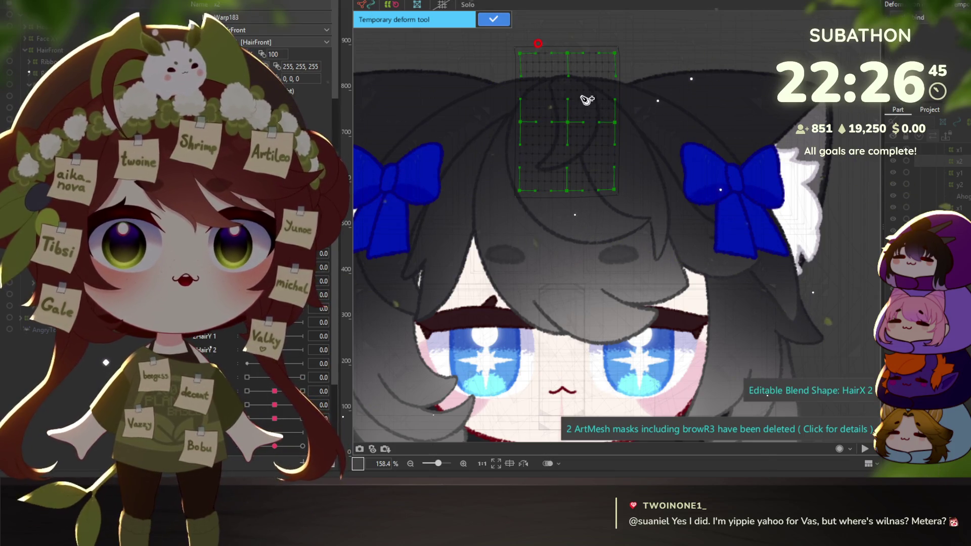
drag(559, 194, 579, 197)
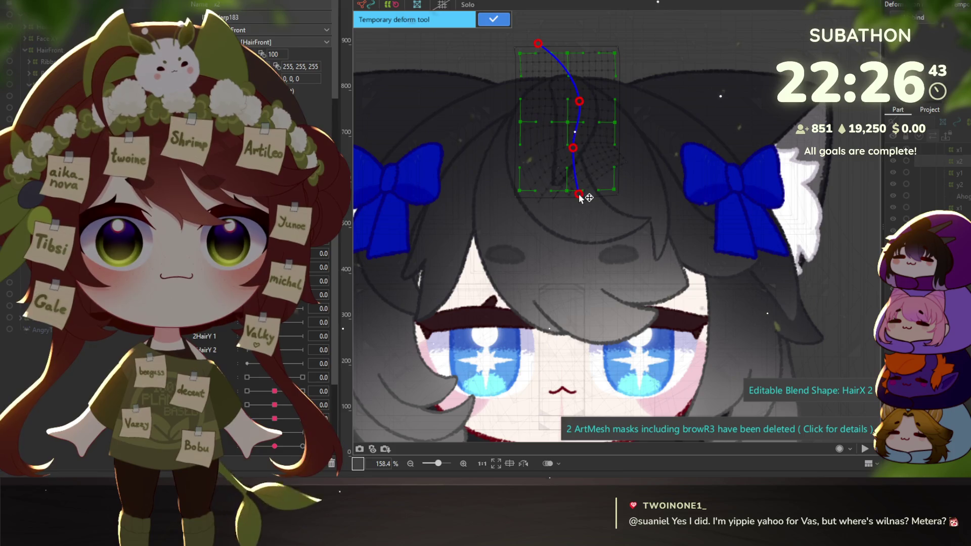
click(491, 21)
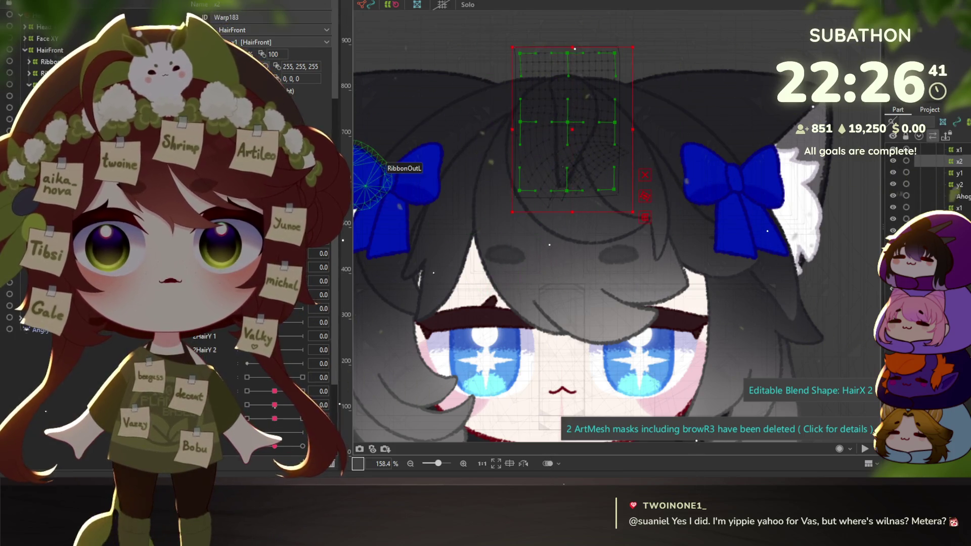
key(ctrl+z)
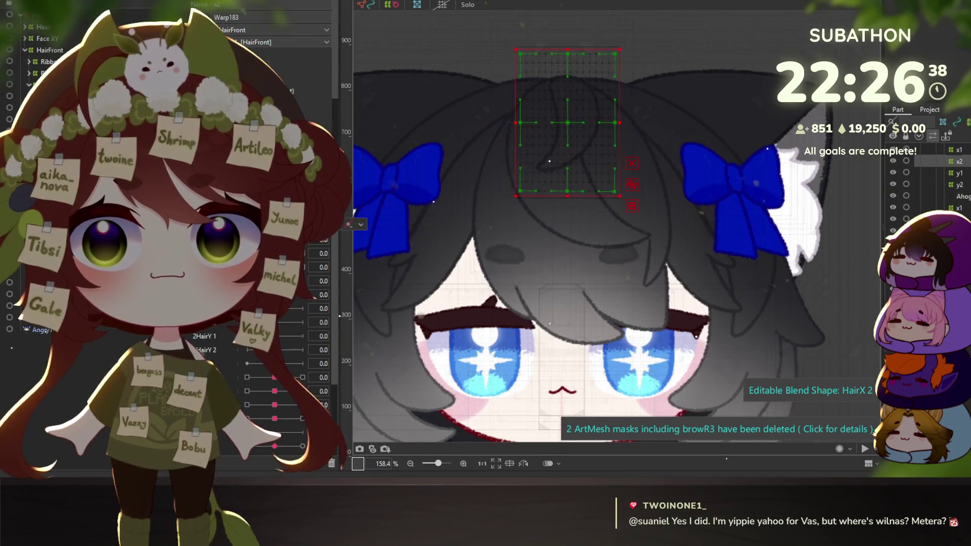
click(959, 173)
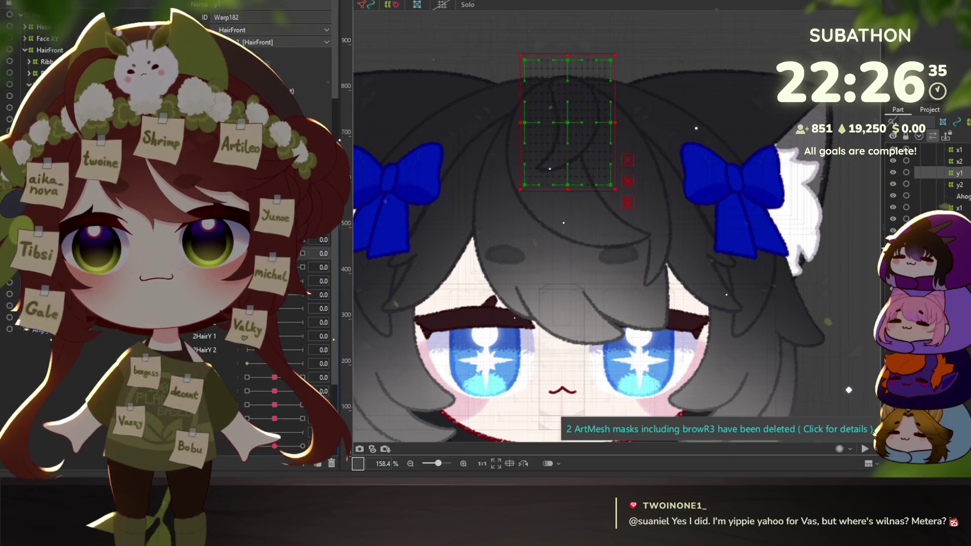
At HairY -30, brush-select the lower warp rows and stretch them down to lengthen the bangs
click(247, 253)
click(348, 252)
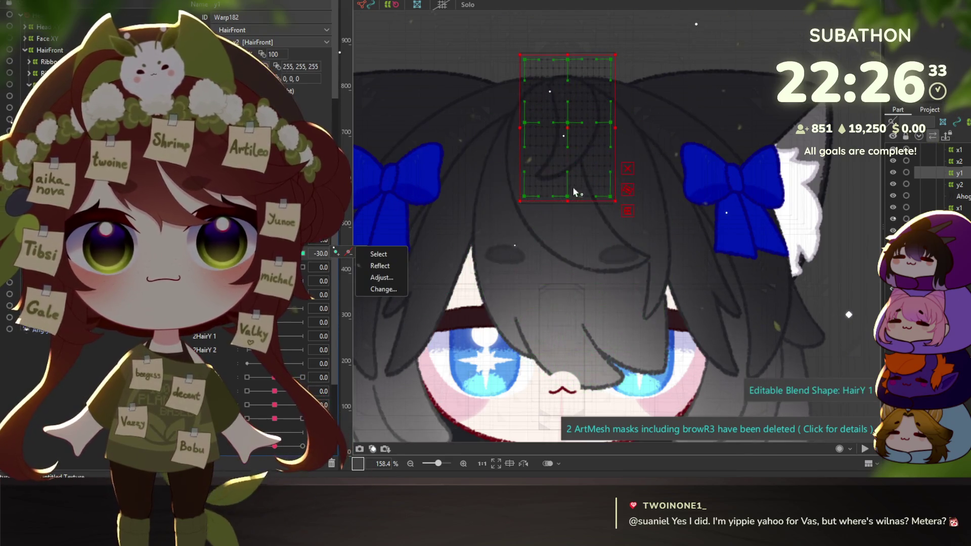
drag(569, 203, 570, 224)
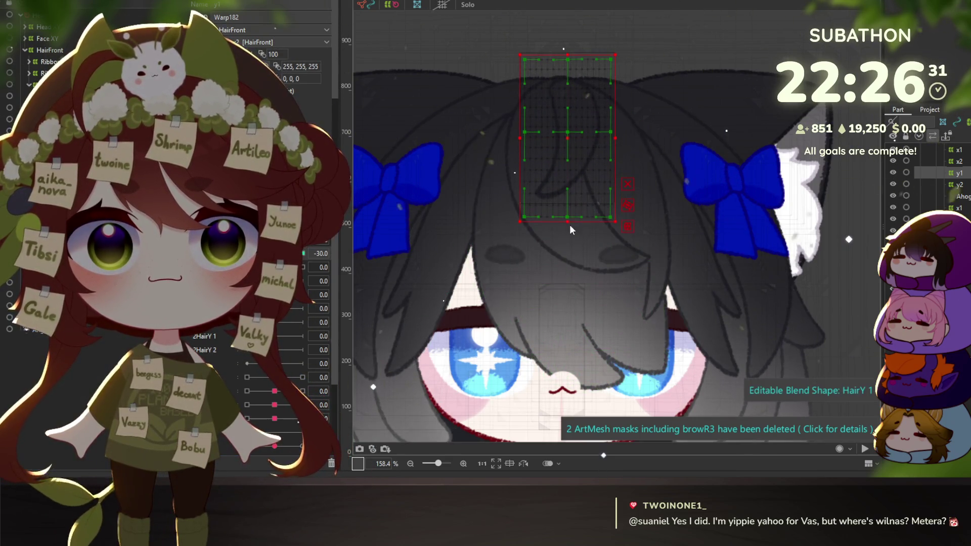
key(ctrl+z)
key(b)
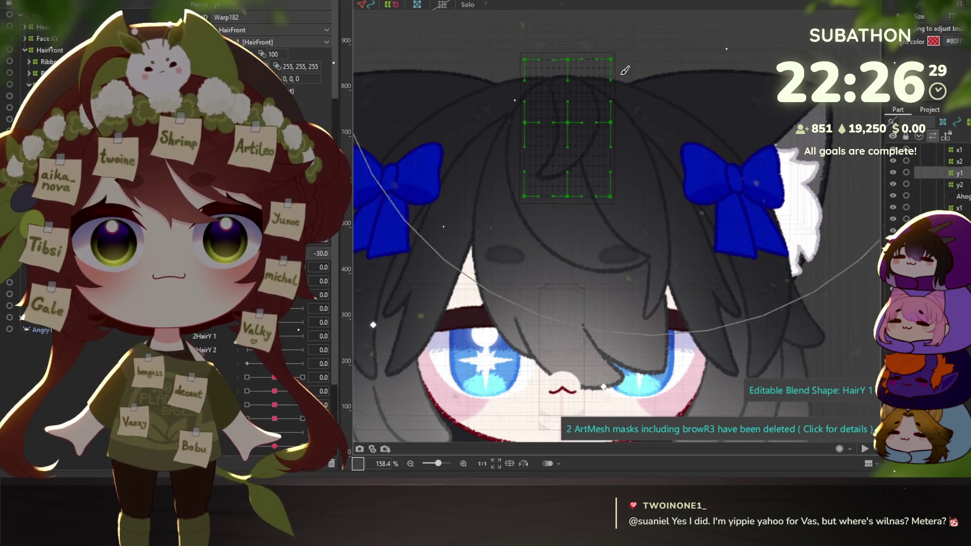
drag(581, 167, 602, 234)
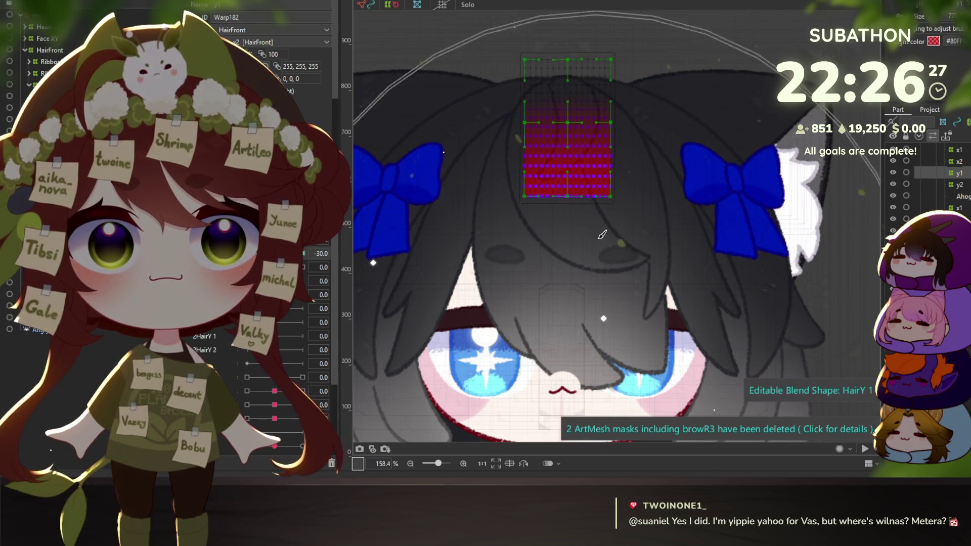
key(v)
drag(567, 197, 567, 236)
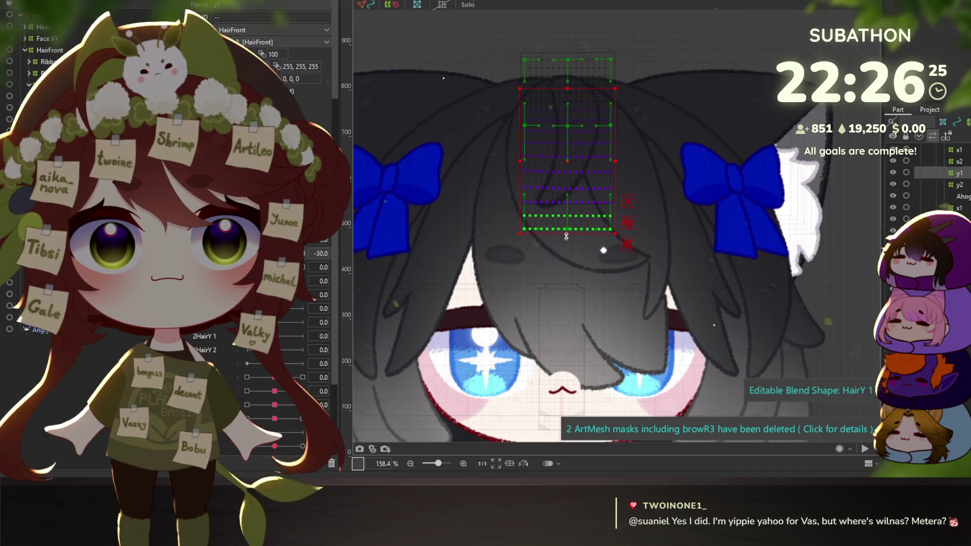
key(ctrl+z)
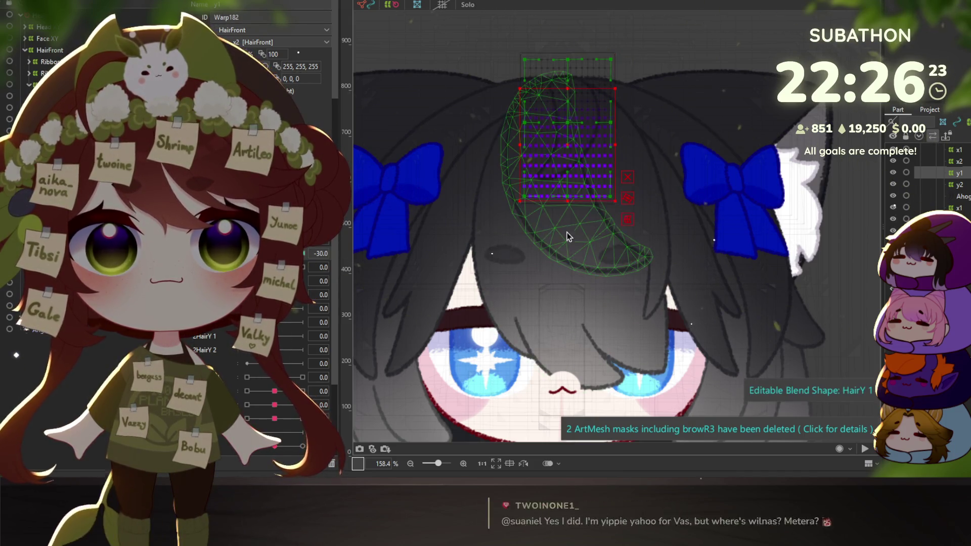
key(ctrl+z)
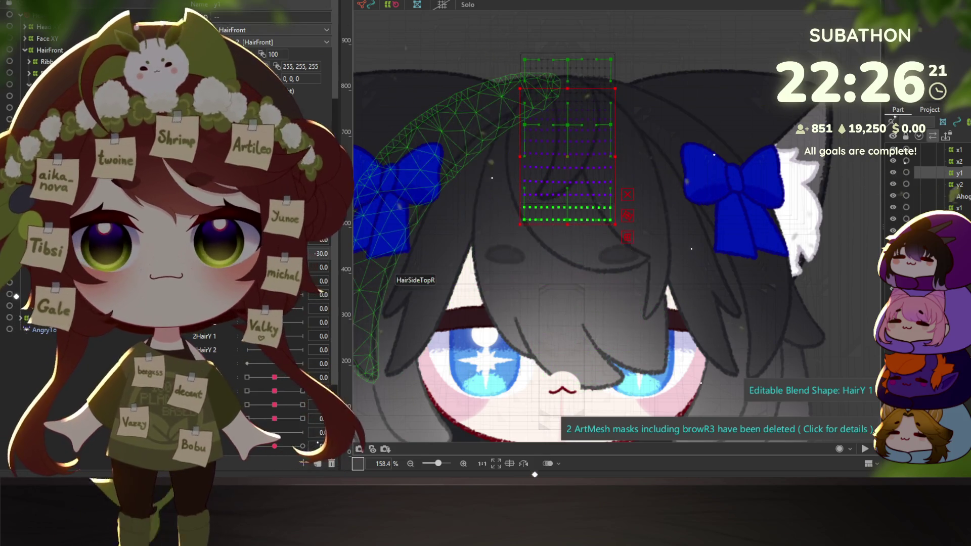
At HairY 30, raise the lower grid rows to lift the bangs, then return HairY to 0
click(348, 253)
mouse_move(570, 183)
mouse_down()
mouse_move(569, 173)
mouse_move(569, 184)
mouse_up()
key(b)
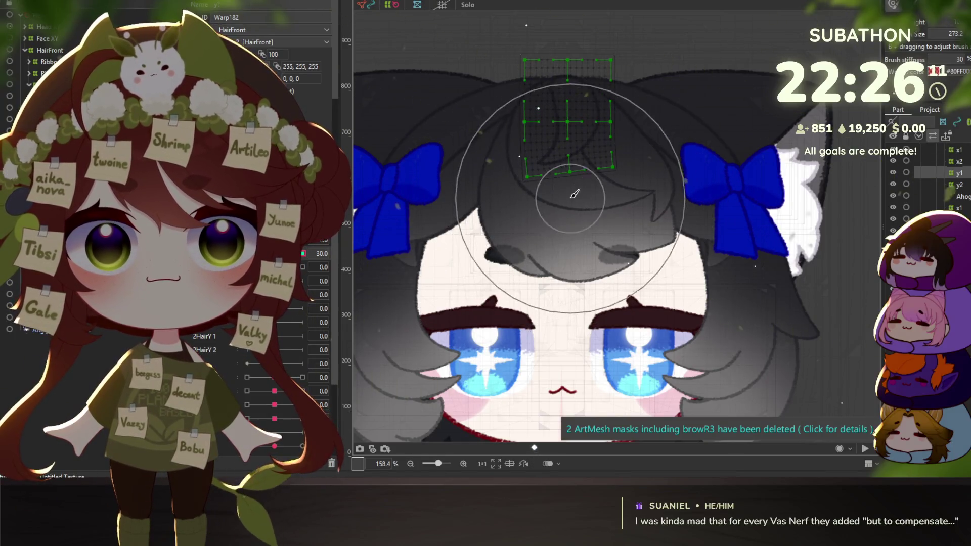
key(ctrl+z)
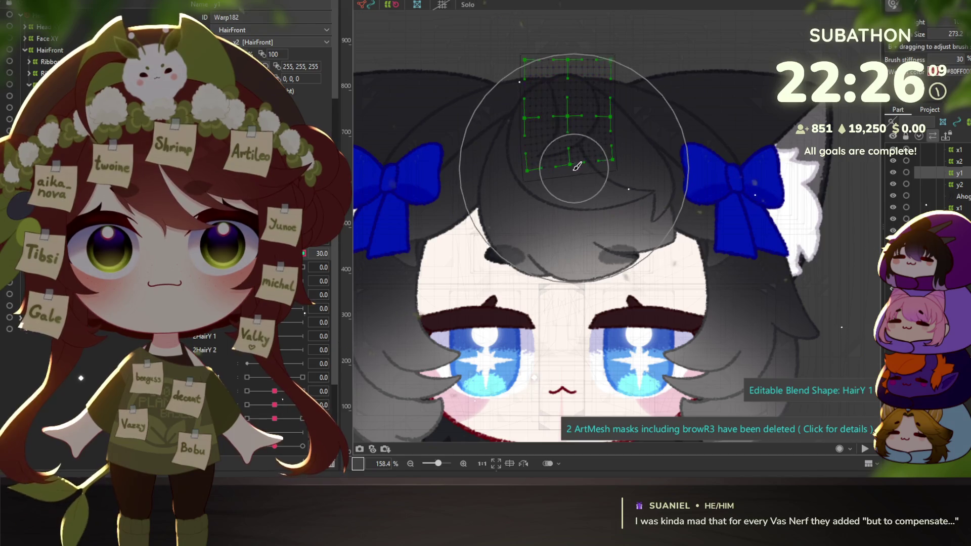
key(v)
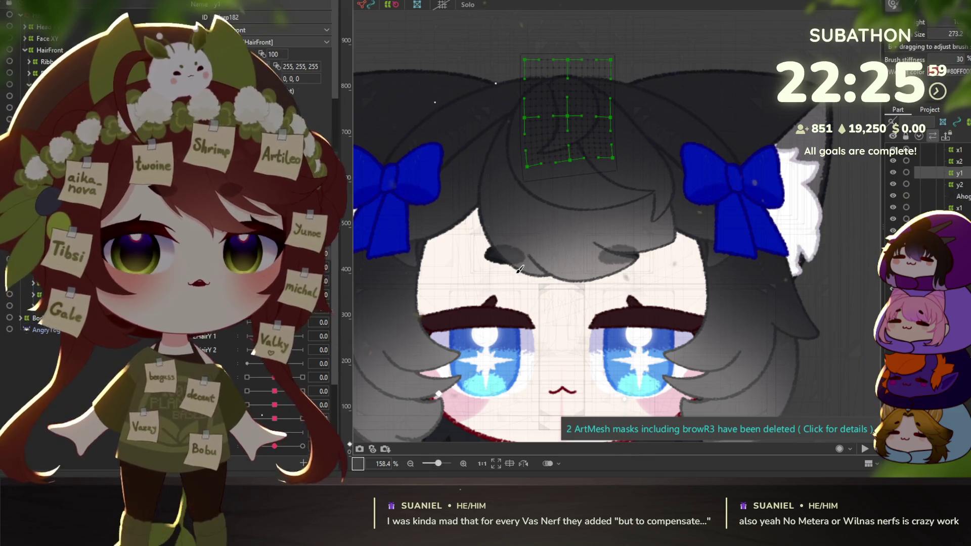
drag(297, 262, 283, 262)
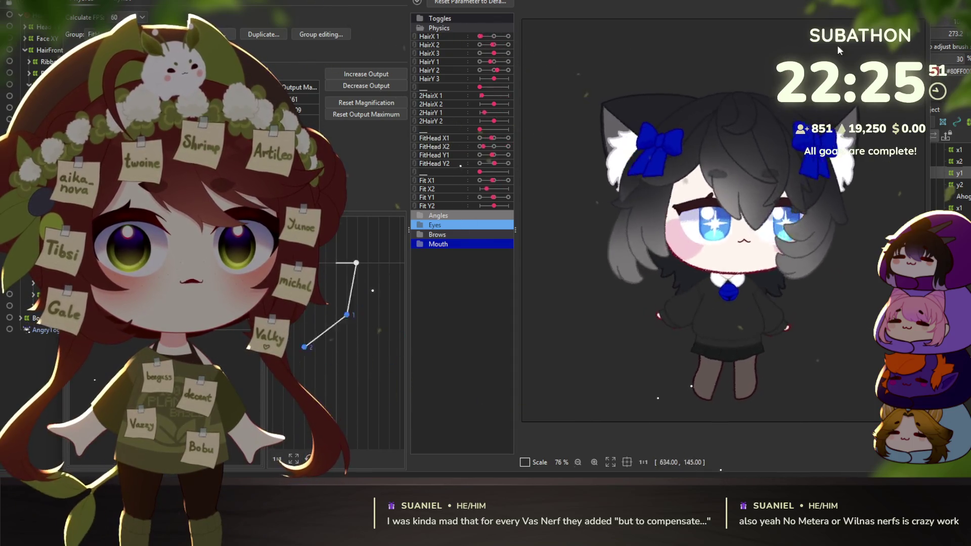
Zoom and drag the model's head in the physics preview to test hair sway, then close it
scroll(651, 132, up, 6)
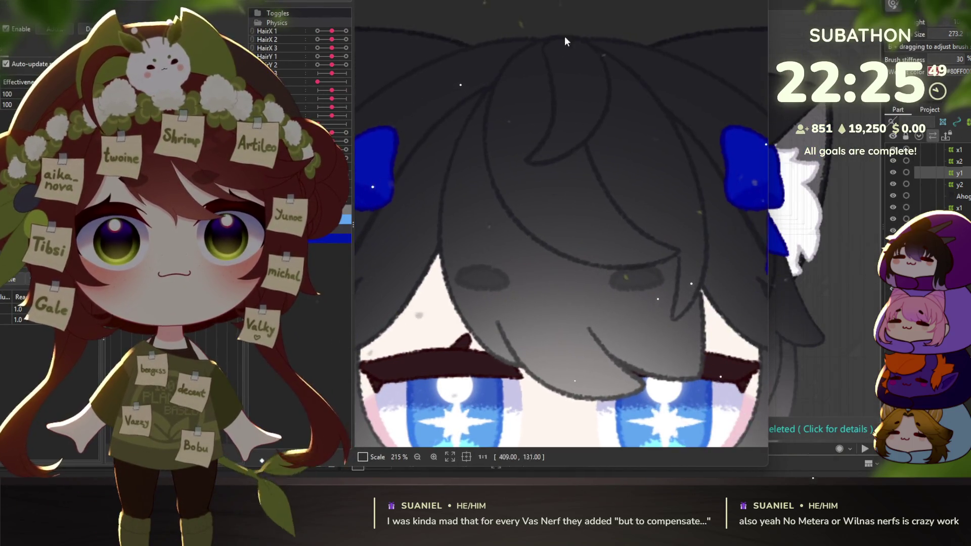
mouse_move(560, 49)
mouse_down()
mouse_move(618, 198)
mouse_move(574, 198)
mouse_move(656, 198)
mouse_move(420, 187)
mouse_move(543, 130)
mouse_move(526, 260)
mouse_move(536, 96)
mouse_move(593, 98)
mouse_move(547, 31)
mouse_move(562, 27)
mouse_move(493, 341)
mouse_move(548, 202)
mouse_move(580, 168)
mouse_move(480, 226)
mouse_move(366, 177)
mouse_move(655, 208)
mouse_move(465, 182)
mouse_up()
scroll(465, 185, down, 5)
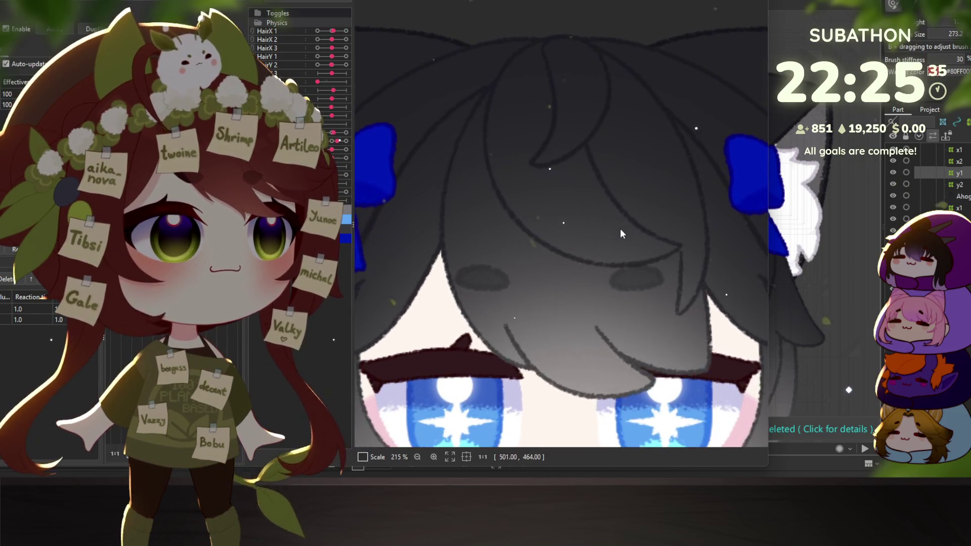
mouse_move(611, 249)
mouse_down()
mouse_move(470, 234)
mouse_move(441, 244)
mouse_move(721, 260)
mouse_move(390, 203)
mouse_move(658, 227)
mouse_move(404, 202)
mouse_move(298, 149)
mouse_up()
key(Escape)
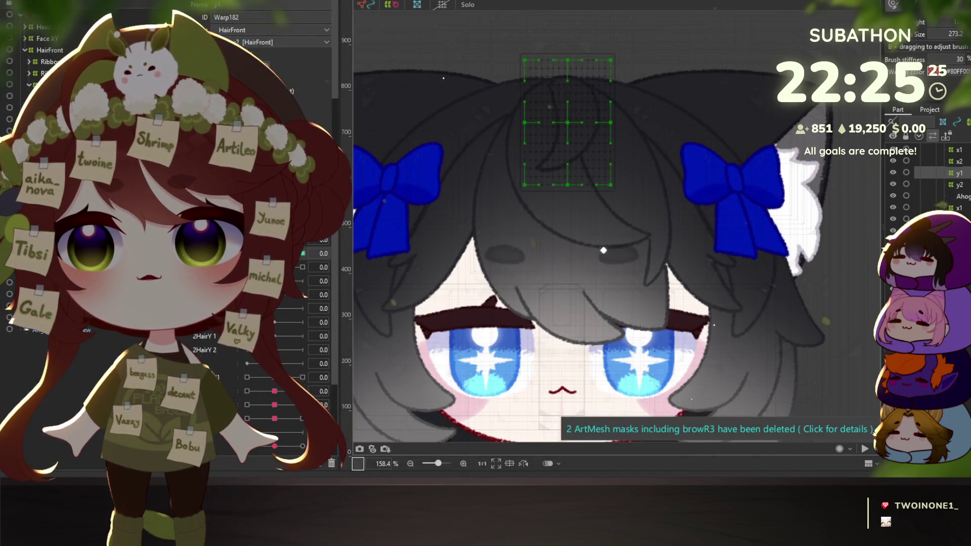
Switch to the x1 warp, add a keyform at HairX 1's end, and select the whole HairFront grid
click(958, 208)
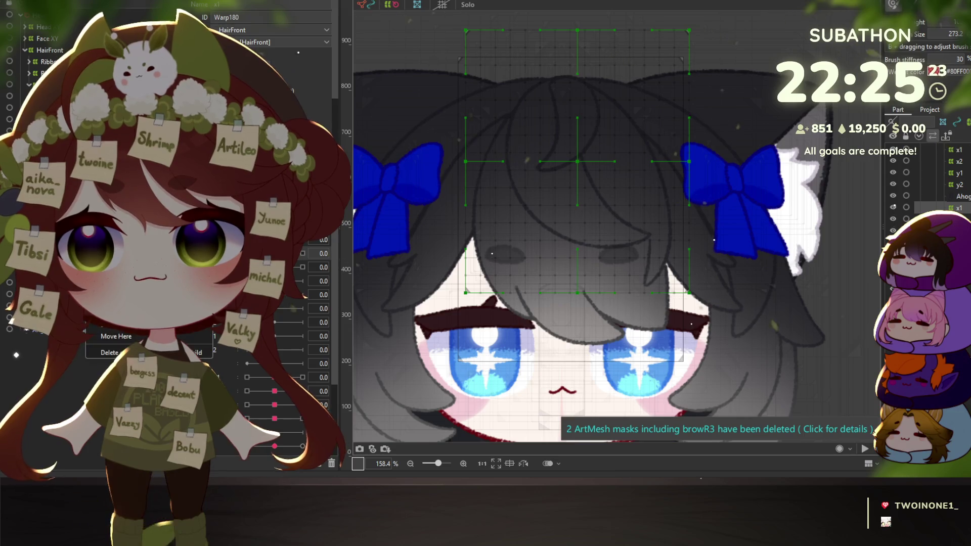
key(Escape)
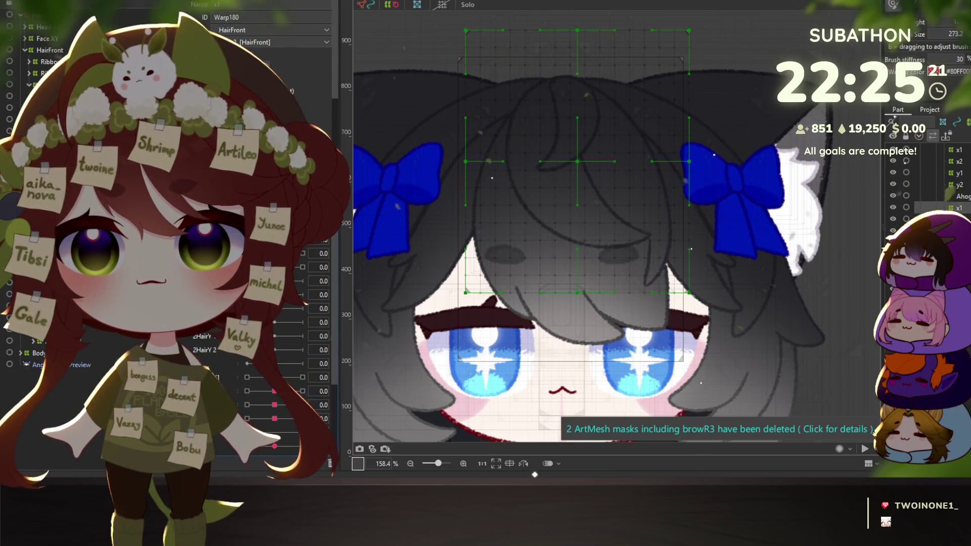
click(302, 446)
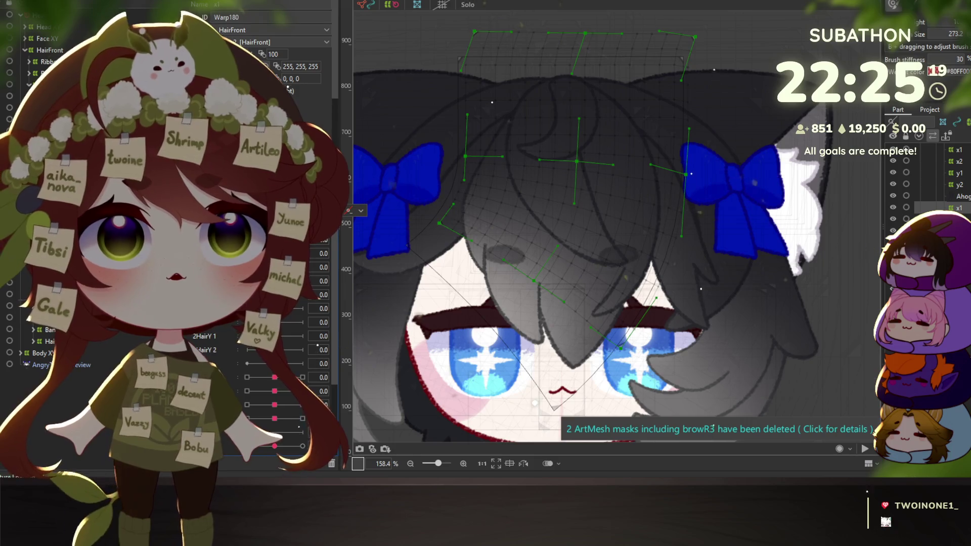
right_click(364, 208)
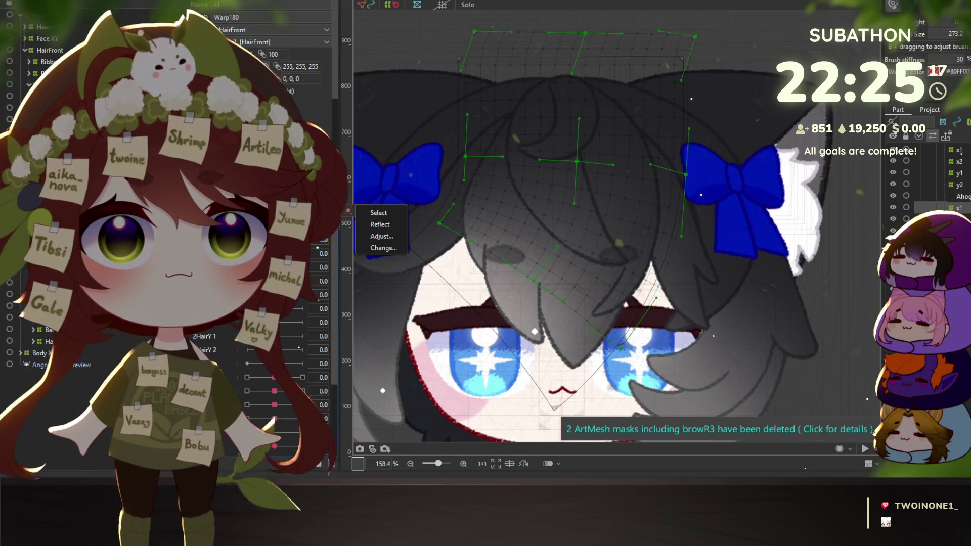
click(379, 217)
Curve-bend the bangs down-left across the warp with the Temporary deform tool
key(ctrl+t)
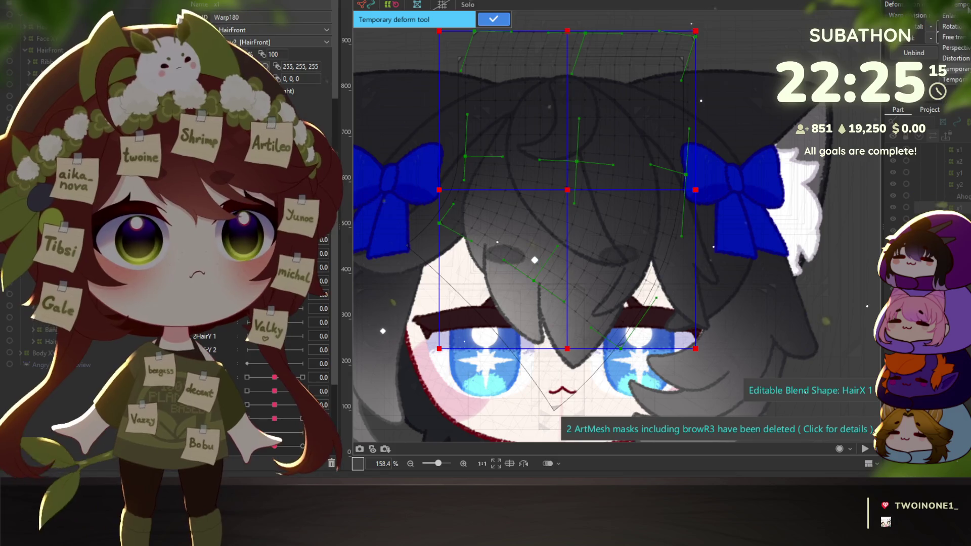
click(957, 85)
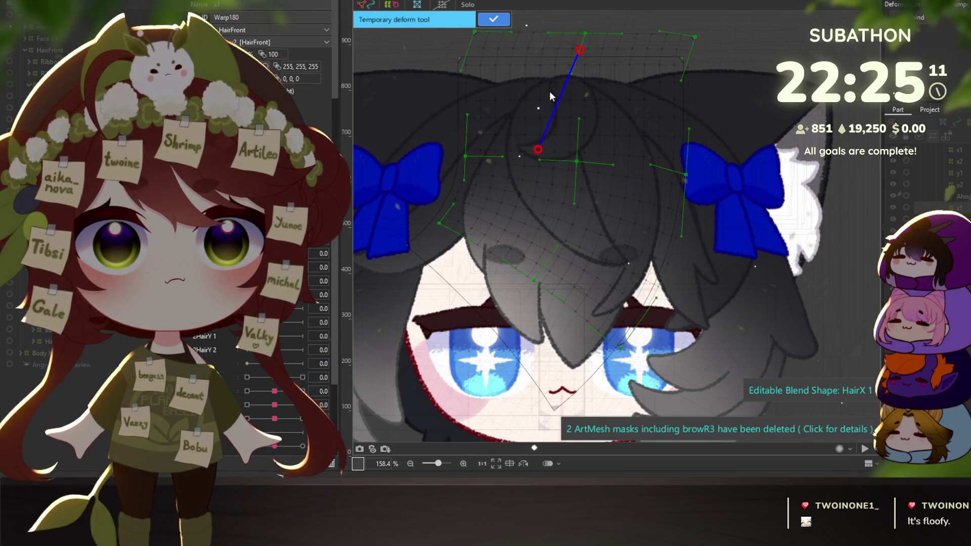
click(539, 181)
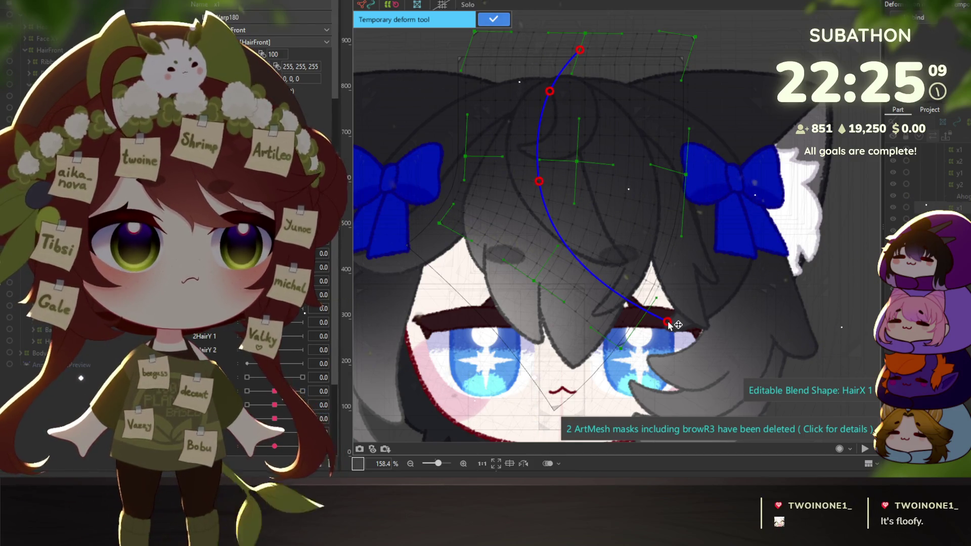
mouse_move(667, 323)
mouse_down()
mouse_move(561, 343)
mouse_move(509, 332)
mouse_up()
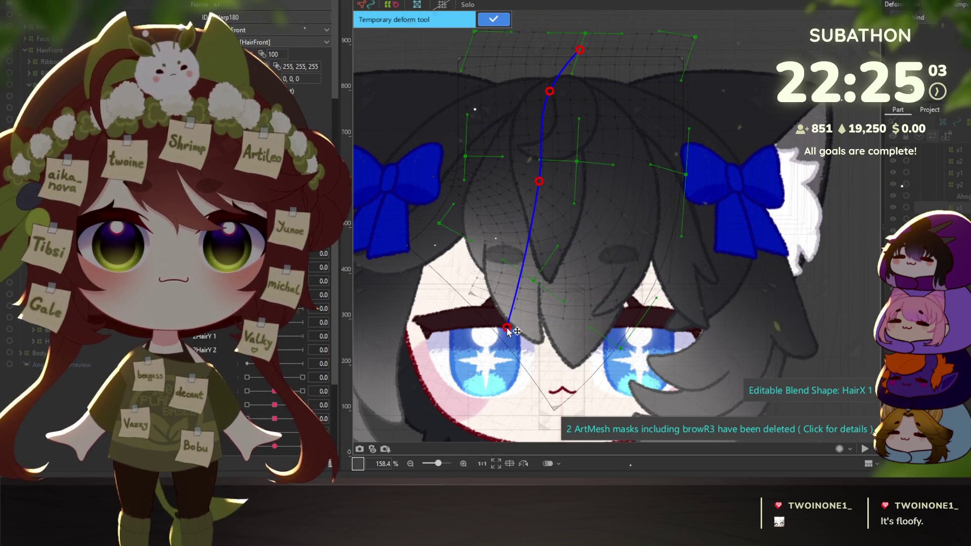
key(ctrl+z)
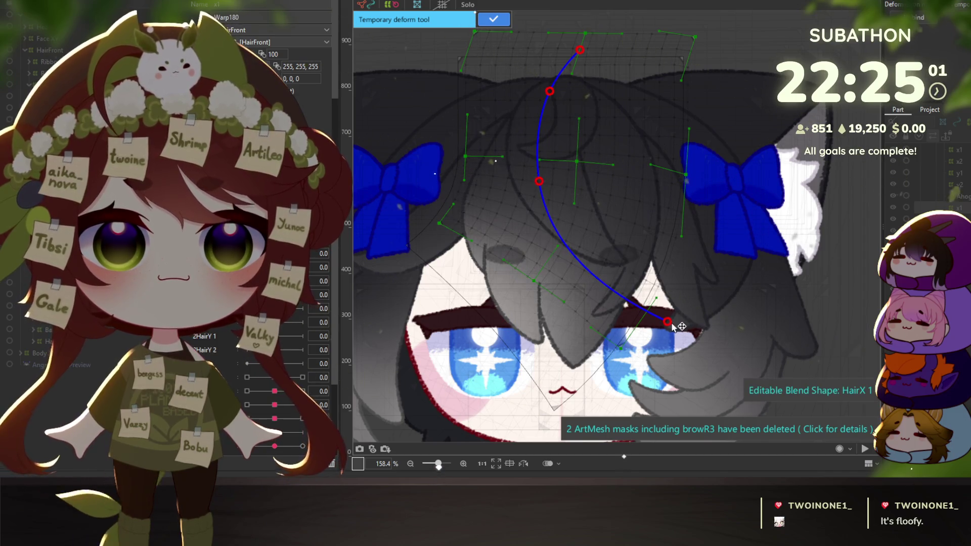
drag(669, 323, 543, 348)
click(494, 20)
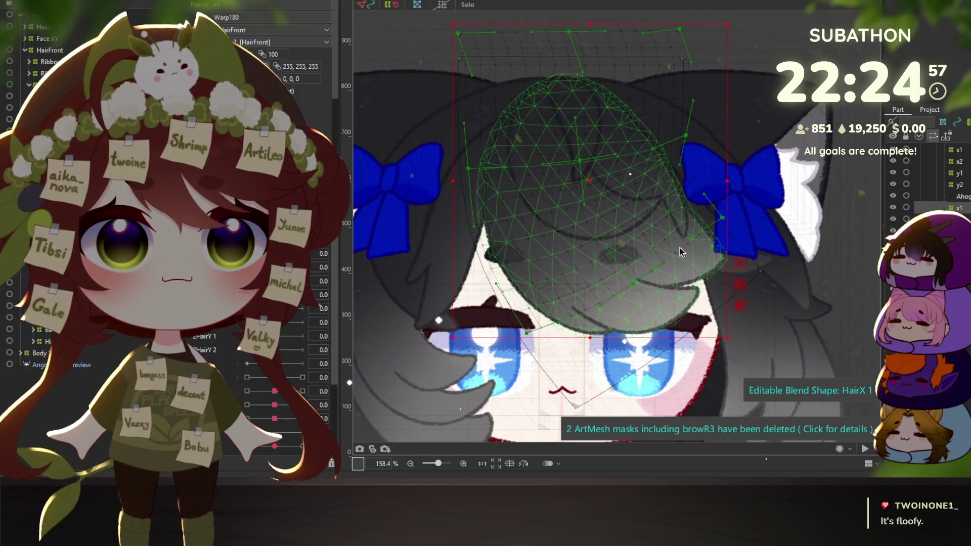
Add a second curve bend pulling the bangs up beside the right ear bow
click(739, 309)
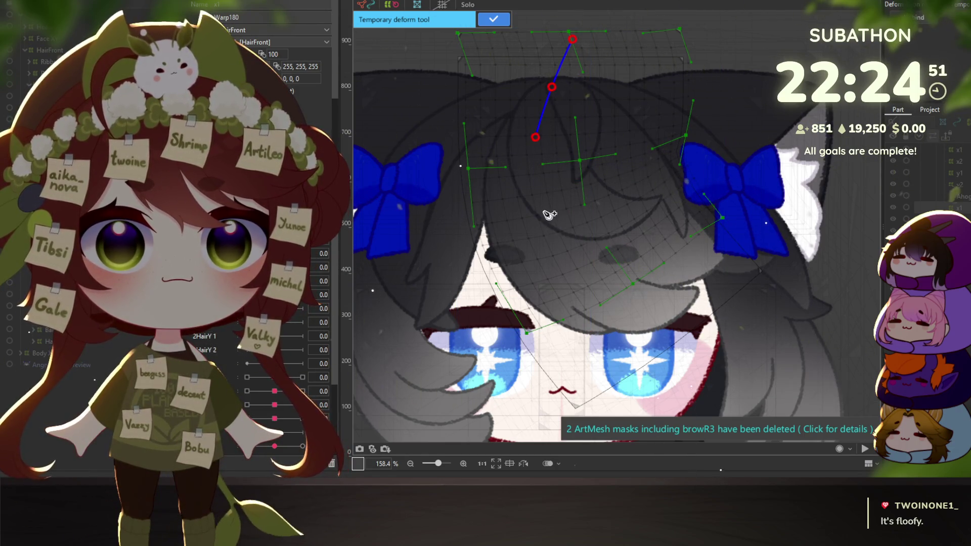
click(551, 185)
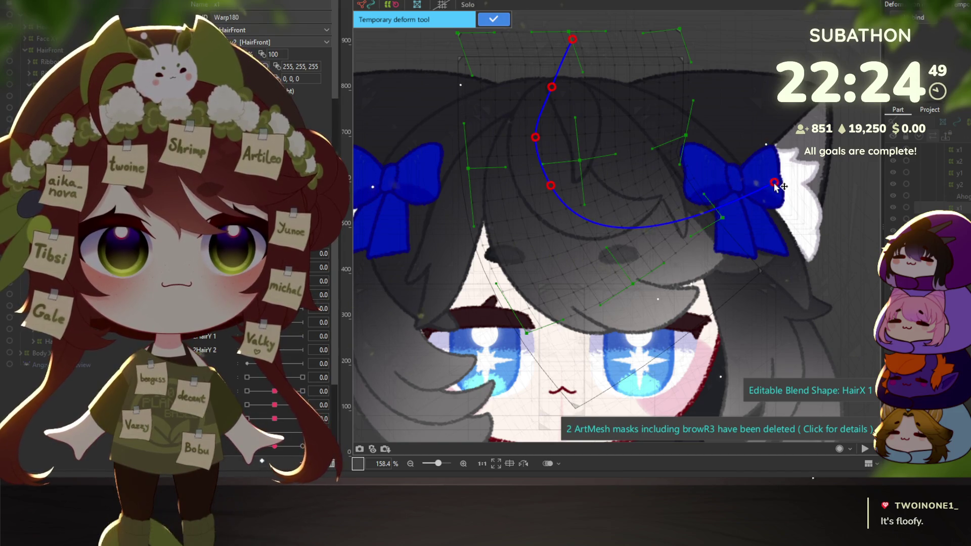
drag(775, 185, 767, 108)
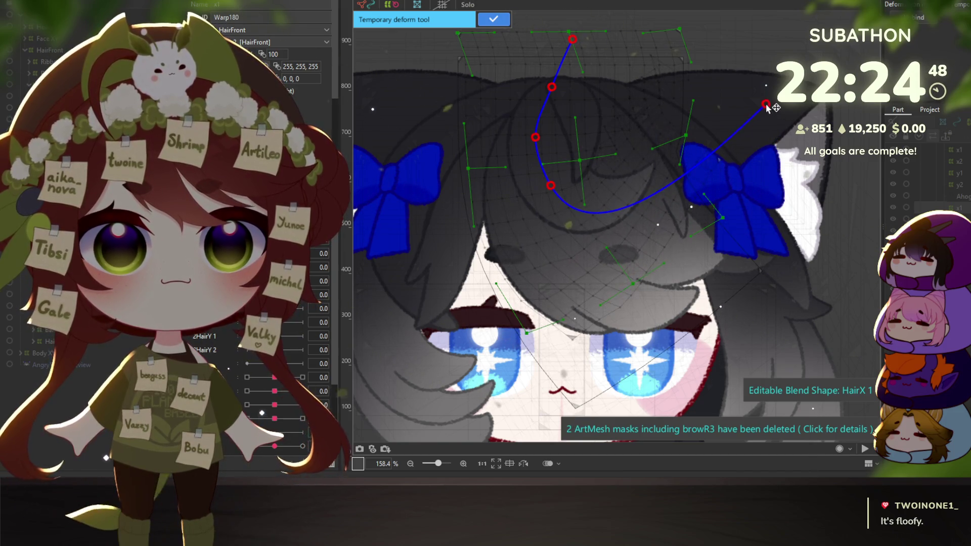
click(492, 20)
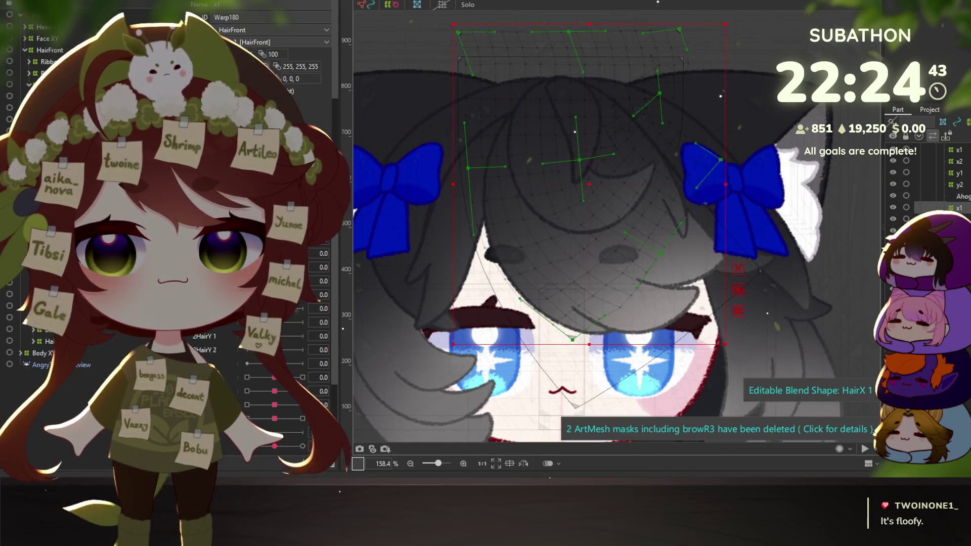
mouse_move(612, 251)
mouse_down()
mouse_move(612, 165)
mouse_move(627, 190)
mouse_up()
scroll(627, 189, down, 3)
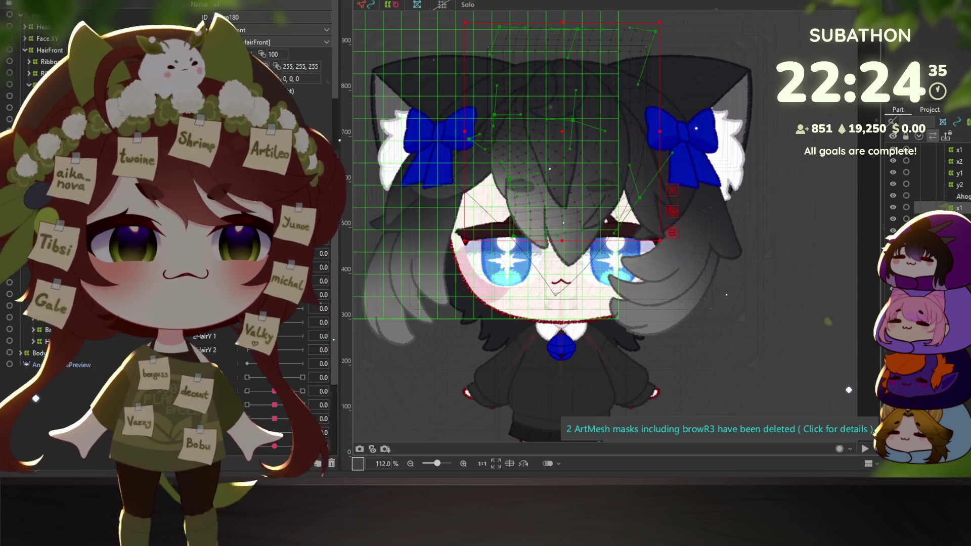
Select Warp179 and curve-bend the bangs down toward the right eye for HairX 2
click(572, 119)
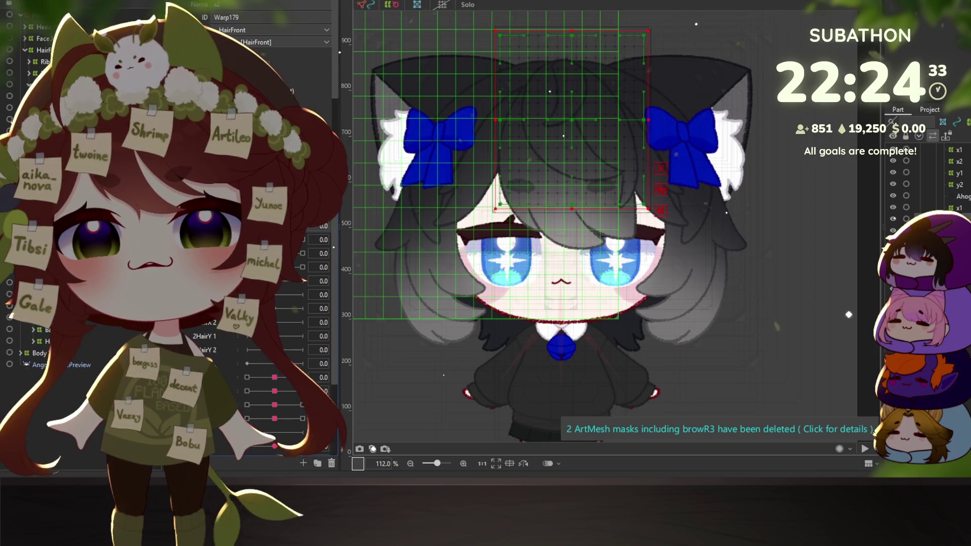
scroll(555, 176, up, 3)
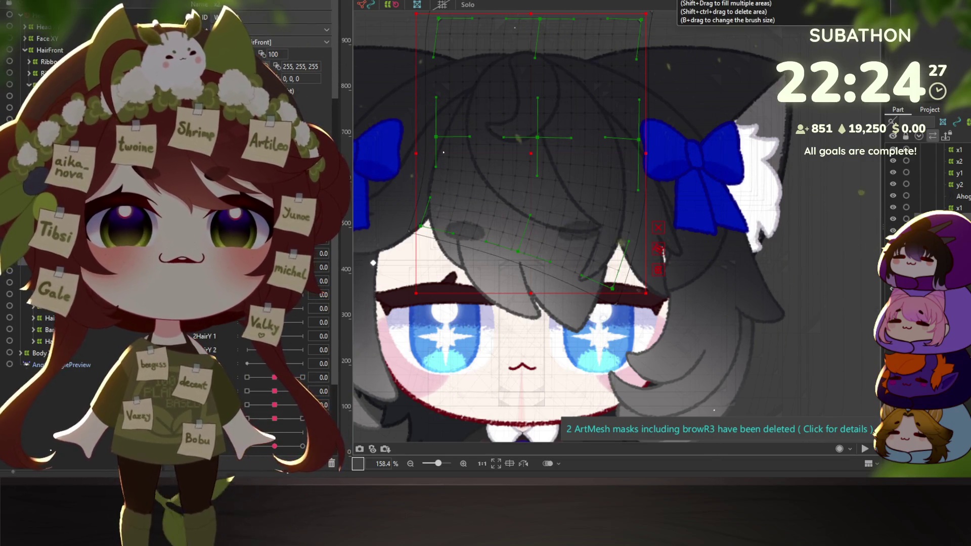
key(t)
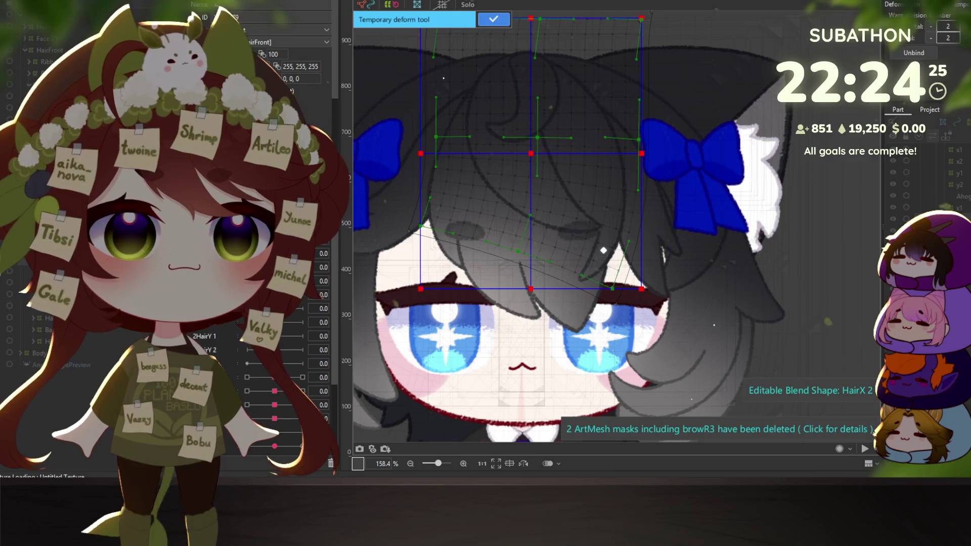
click(558, 44)
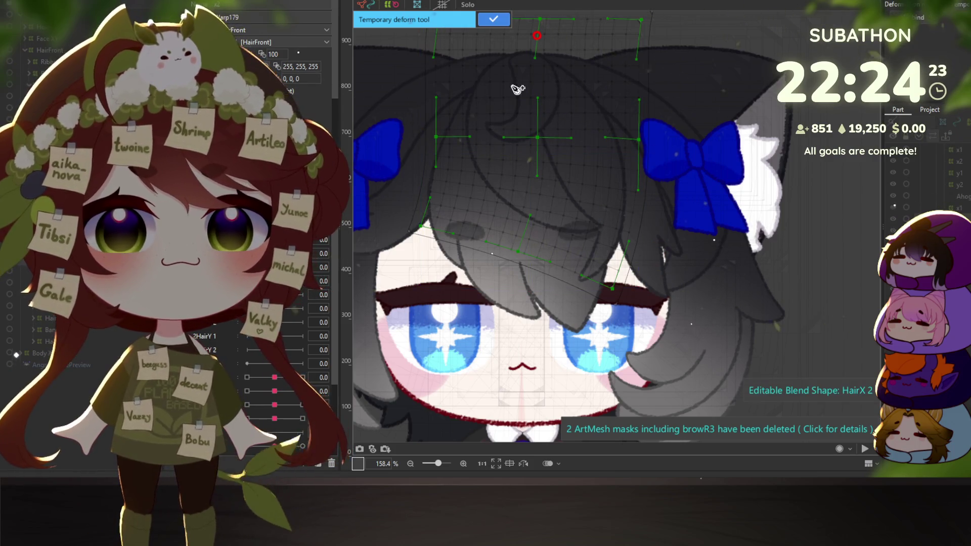
click(555, 212)
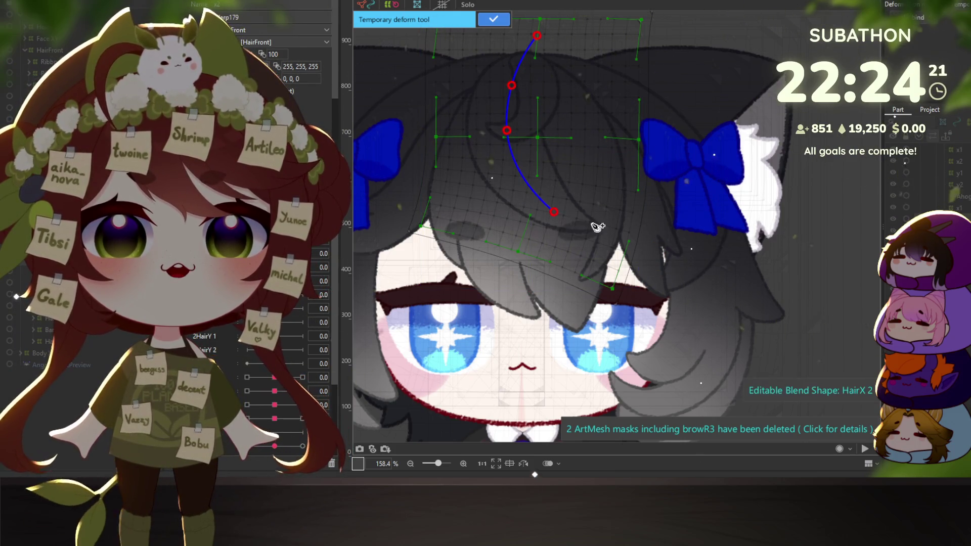
mouse_move(658, 239)
mouse_down()
mouse_move(591, 282)
mouse_move(668, 273)
mouse_move(660, 249)
mouse_move(636, 283)
mouse_up()
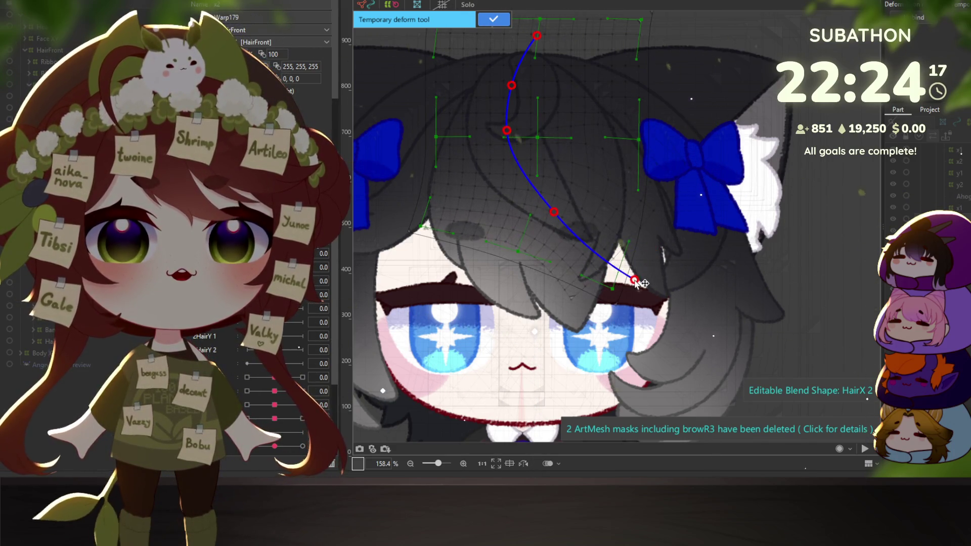
click(494, 20)
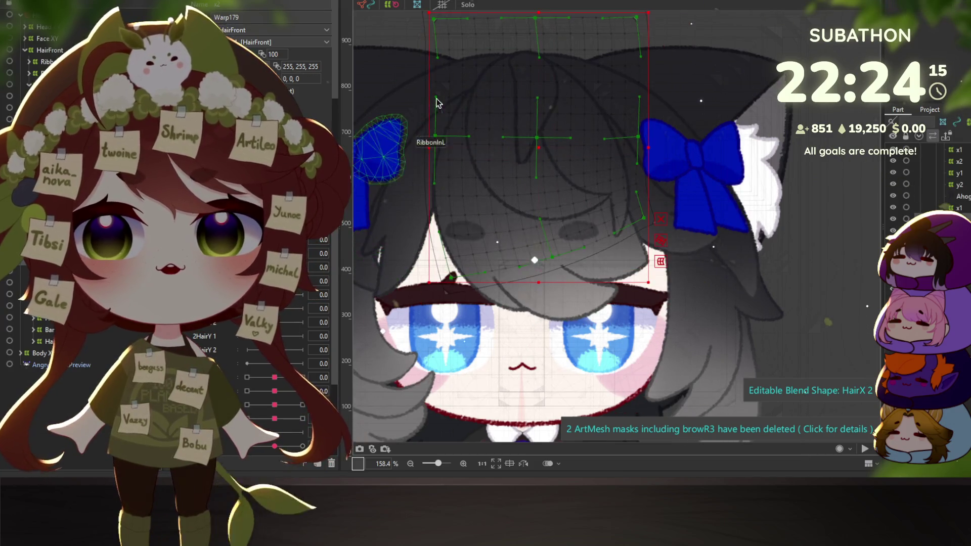
Redraw the bend curve with its end raised above the right bow and apply it
key(p)
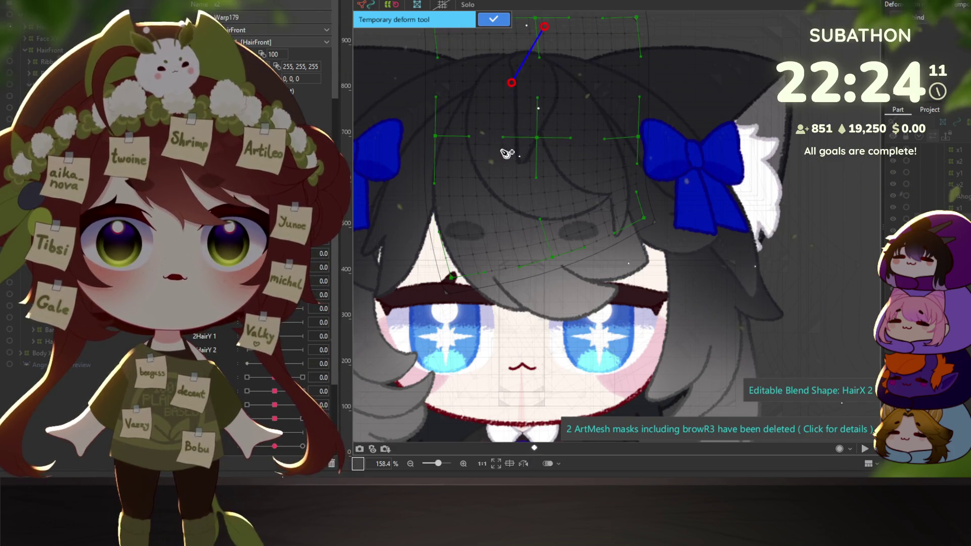
click(524, 198)
click(798, 203)
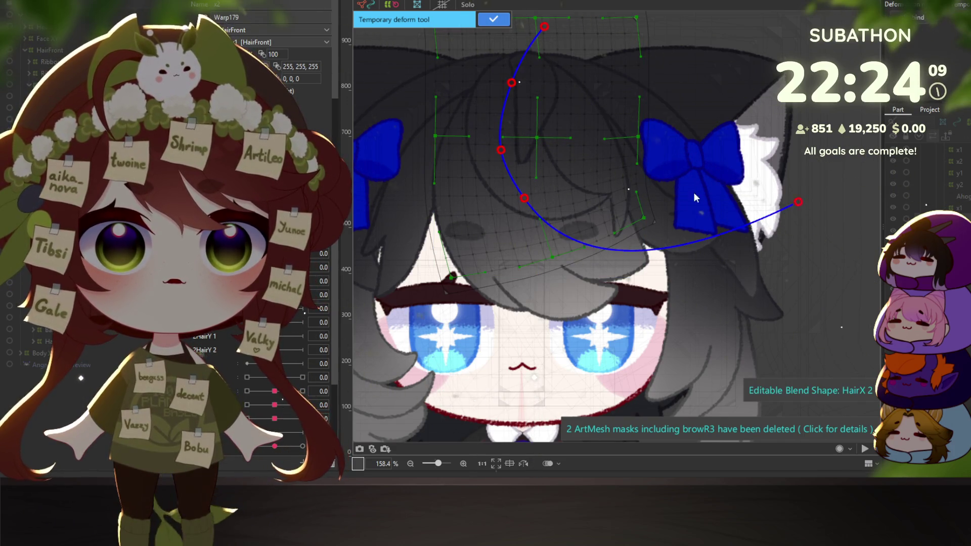
key(ctrl+z)
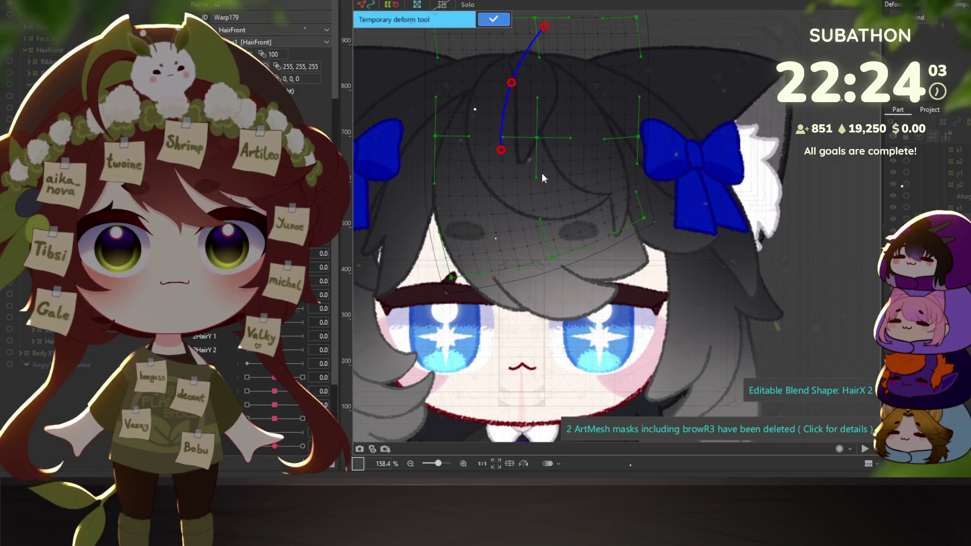
click(513, 134)
click(554, 192)
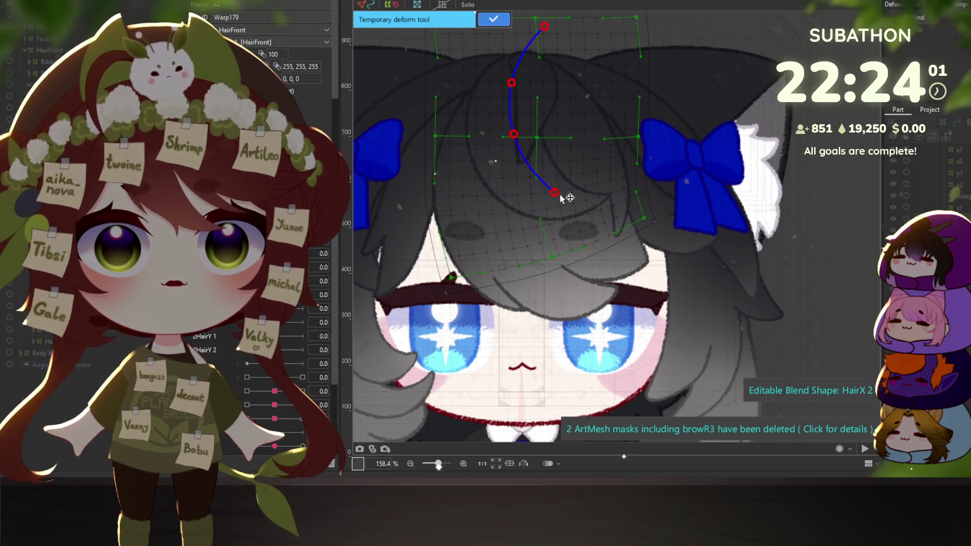
click(697, 140)
drag(696, 140, 673, 92)
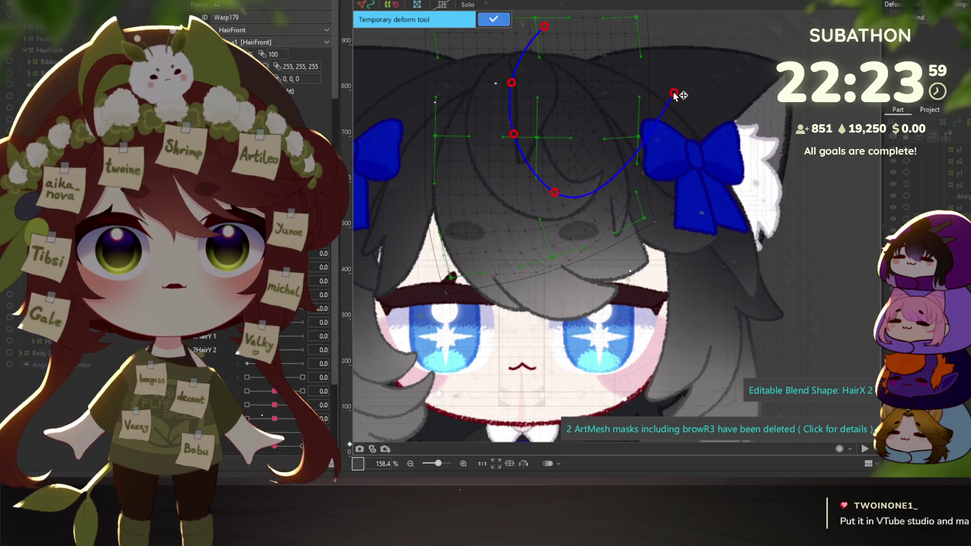
click(493, 19)
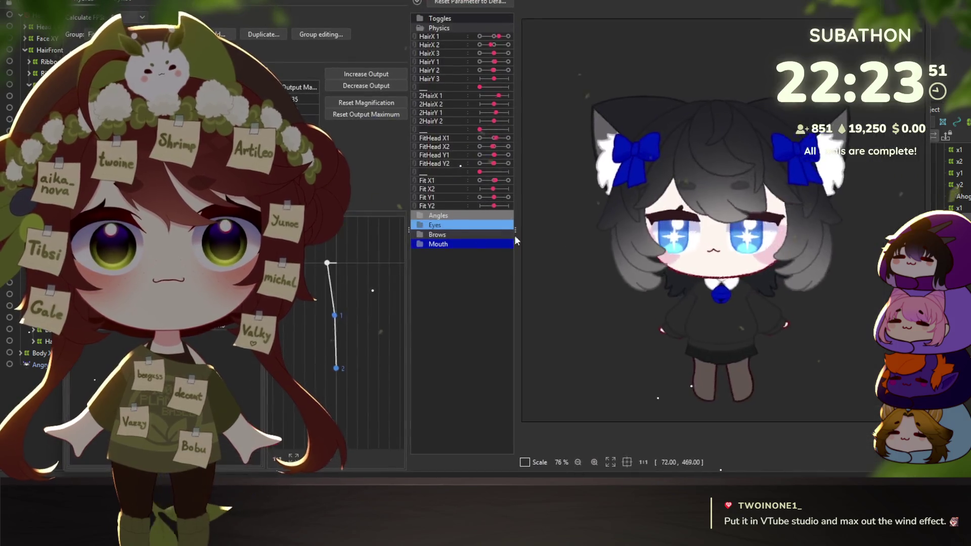
mouse_move(552, 159)
mouse_down()
mouse_move(658, 203)
mouse_move(708, 253)
mouse_move(765, 236)
mouse_up()
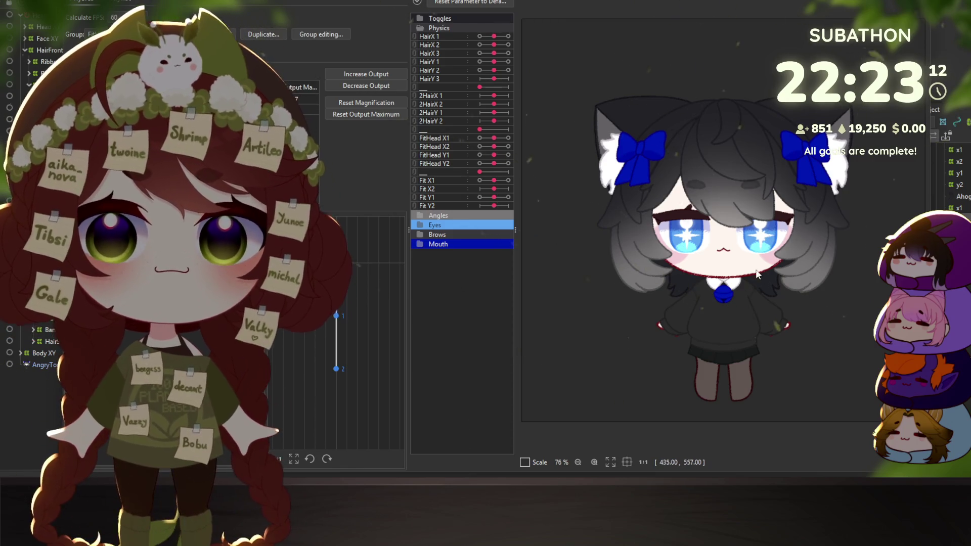
mouse_move(757, 274)
mouse_down()
mouse_move(626, 271)
mouse_move(596, 248)
mouse_move(639, 218)
mouse_move(841, 231)
mouse_move(637, 243)
mouse_move(809, 283)
mouse_move(807, 269)
mouse_move(878, 194)
mouse_move(589, 232)
mouse_move(816, 118)
mouse_move(859, 291)
mouse_move(598, 247)
mouse_move(834, 237)
mouse_move(556, 213)
mouse_move(737, 244)
mouse_move(587, 283)
mouse_move(819, 169)
mouse_move(773, 263)
mouse_move(750, 352)
mouse_move(705, 76)
mouse_move(717, 353)
mouse_move(707, 79)
mouse_move(742, 348)
mouse_up()
Close the physics preview and select the SleeveR sleeve mesh
key(Escape)
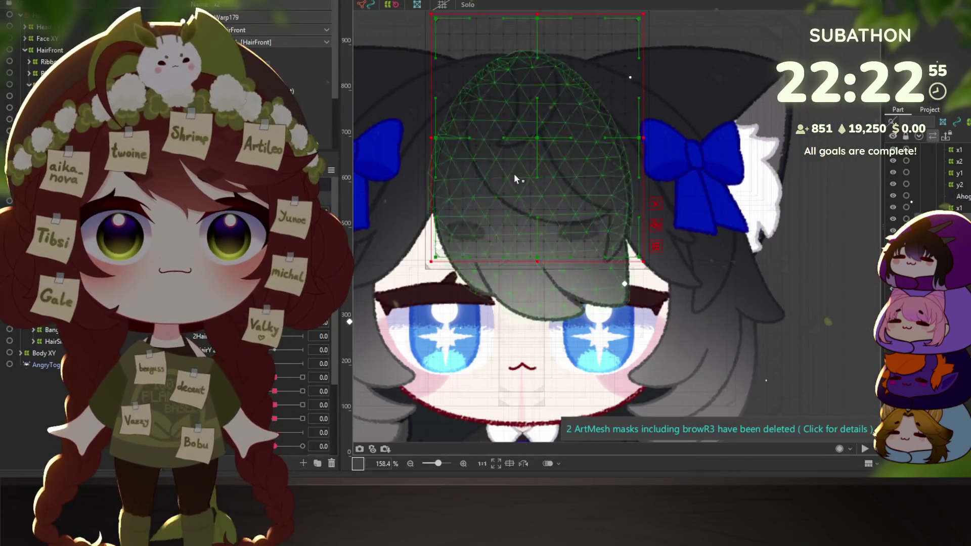
scroll(514, 174, down, 3)
click(650, 193)
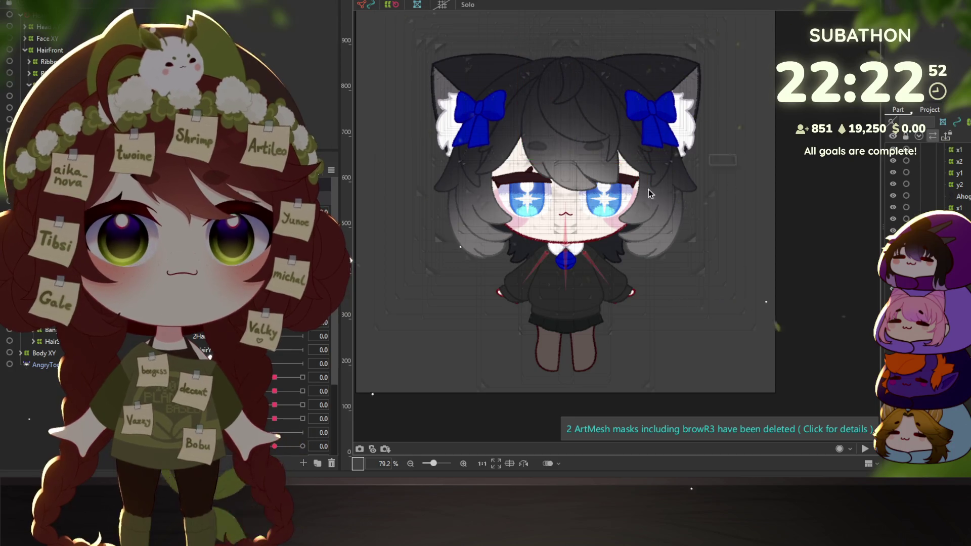
click(458, 198)
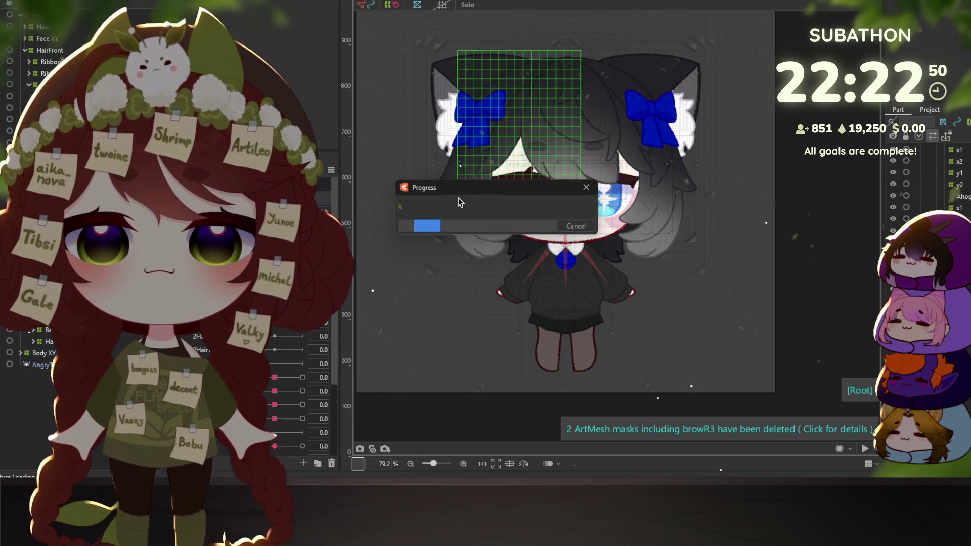
scroll(538, 293, up, 4)
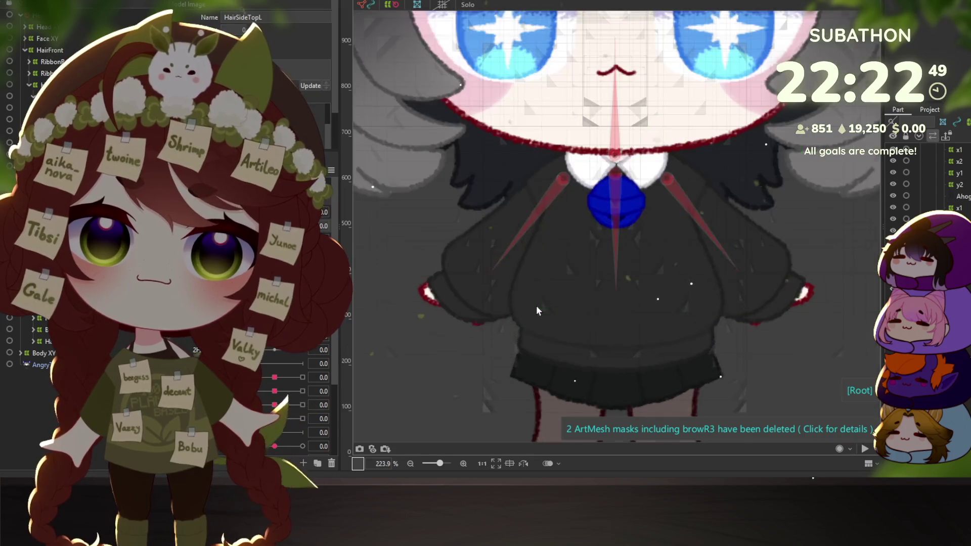
click(465, 293)
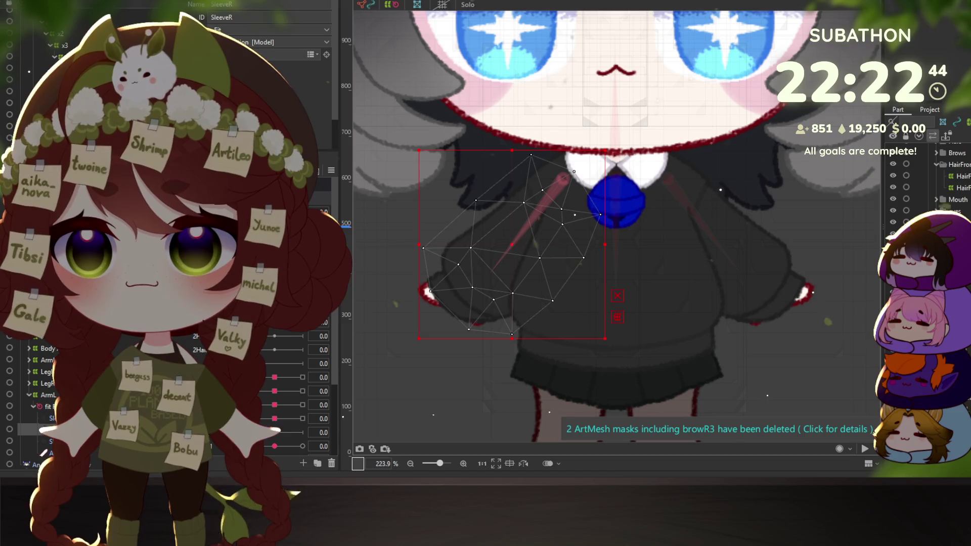
shift+click(602, 261)
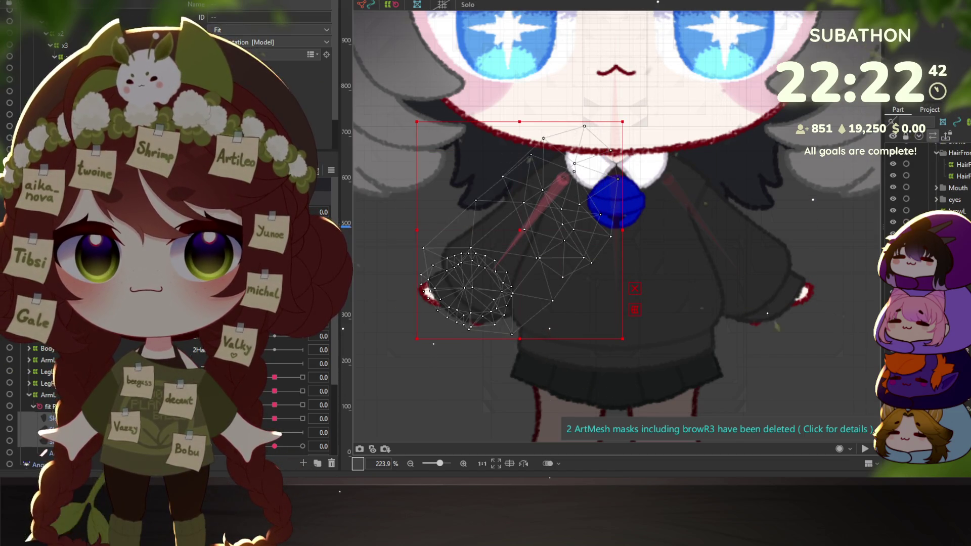
ctrl+click(51, 441)
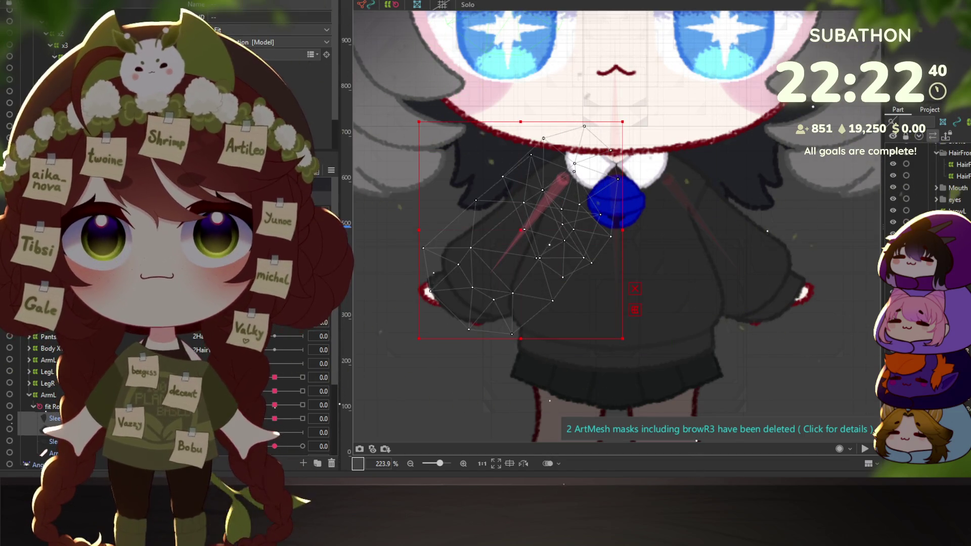
Auto-generate a mesh for the sleeve using a deformation mesh preset
key(ctrl+shift+a)
click(405, 147)
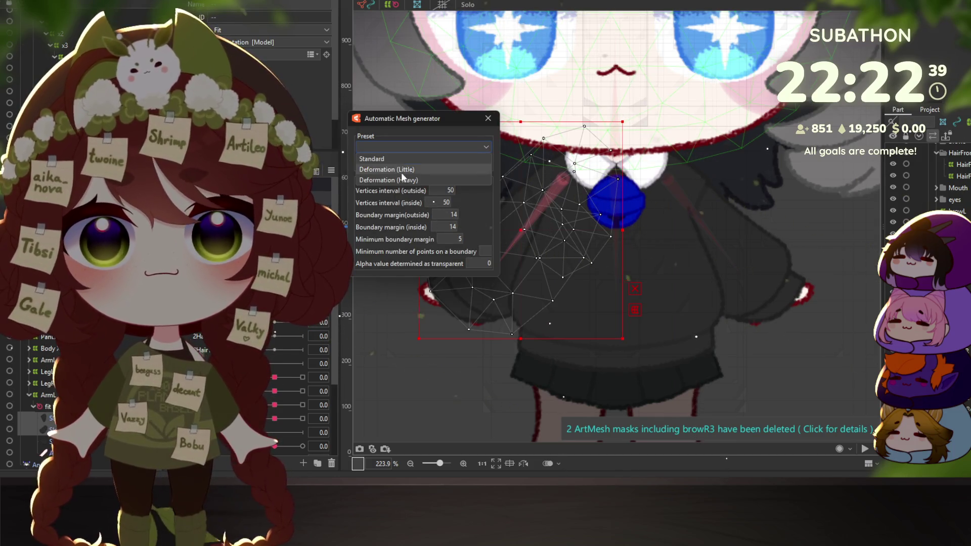
click(430, 185)
key(Return)
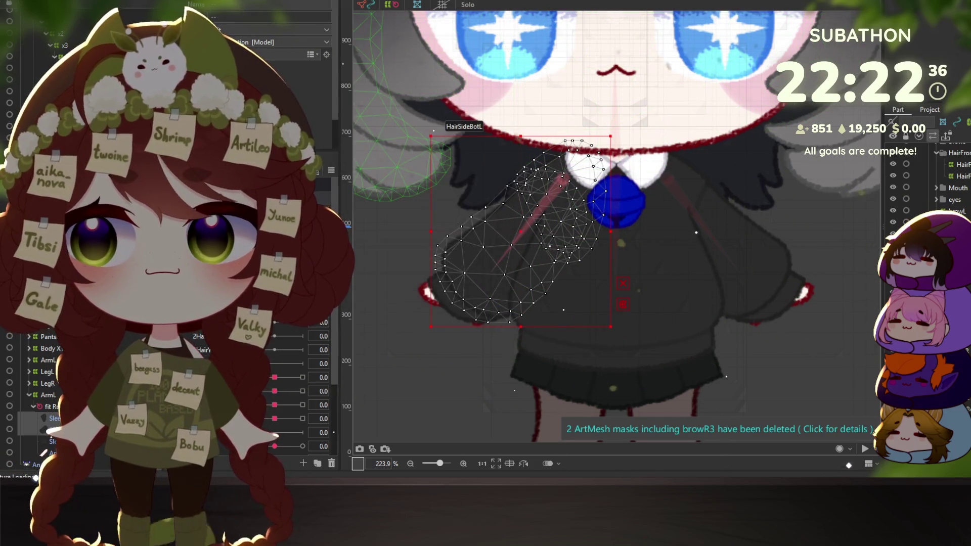
Select both sleeve meshes and bring up Create Warp Deformer for them
click(53, 418)
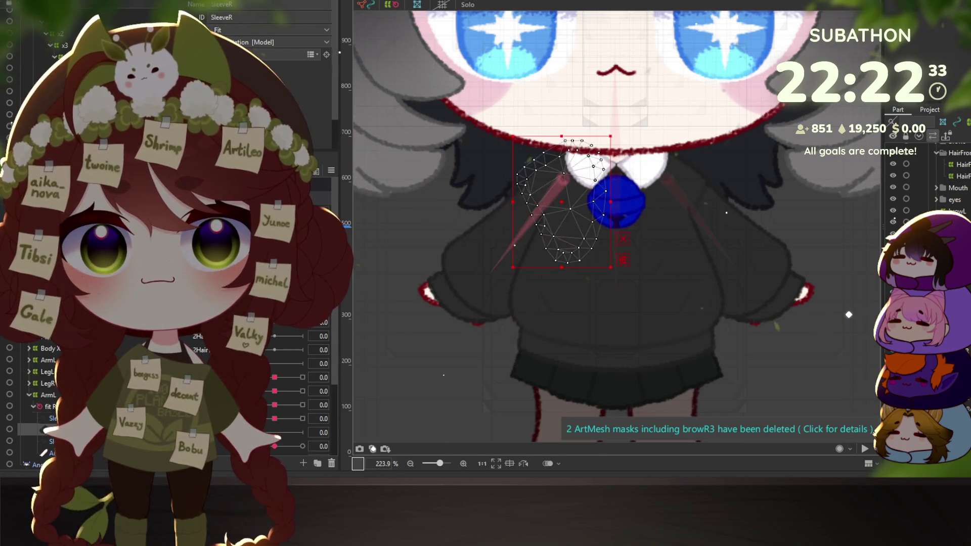
ctrl+click(53, 441)
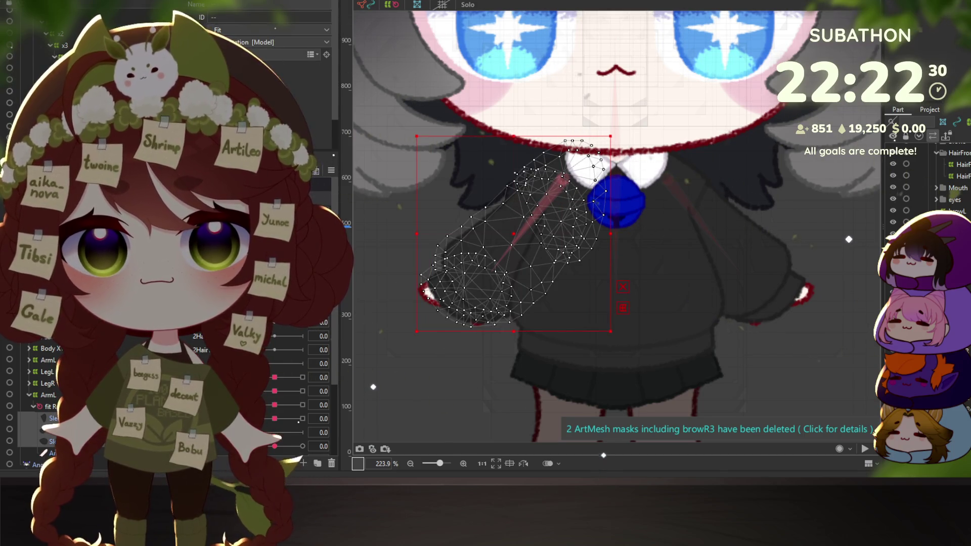
key(ctrl+shift+w)
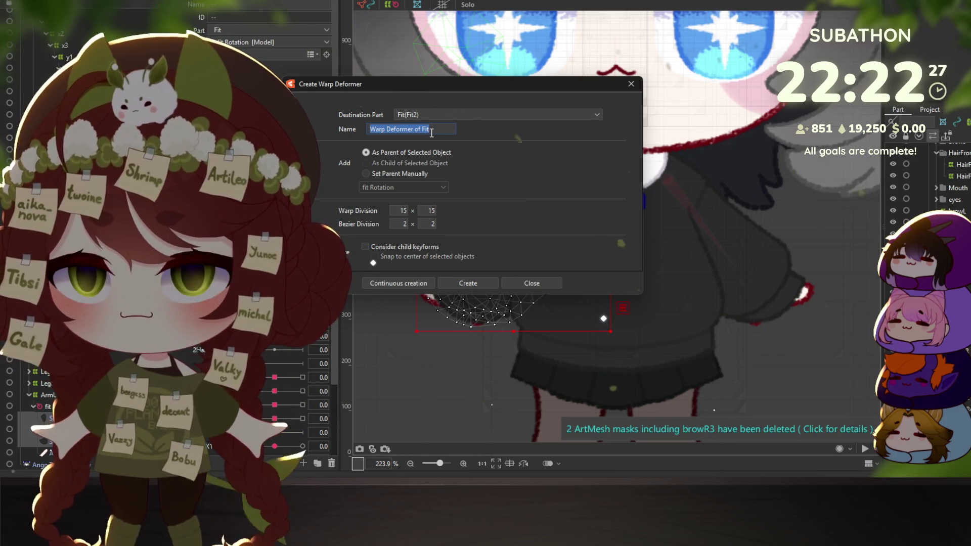
Create the nested warp deformers y2, y1, x2, x1 and finally p around the arm mesh
text(y4)
click(386, 284)
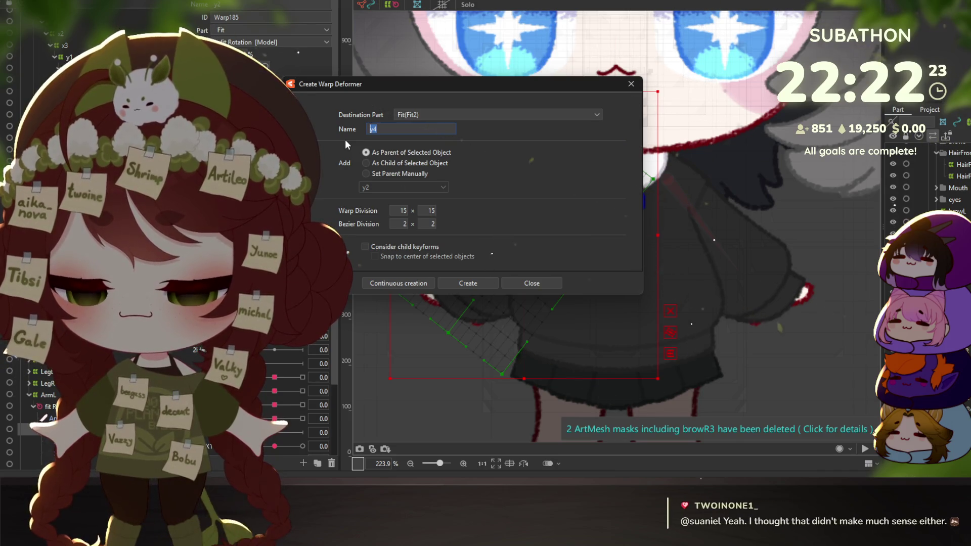
text(y)
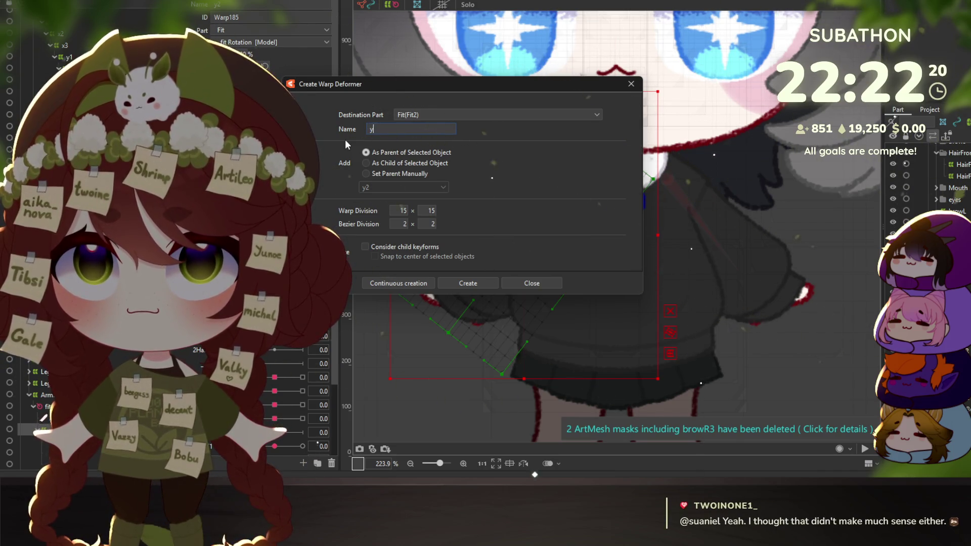
text(1)
key(Return)
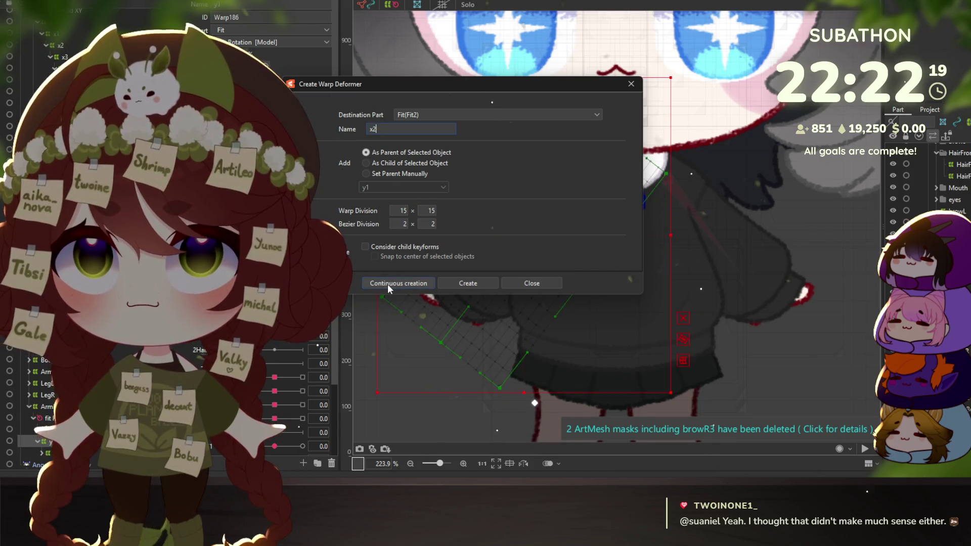
click(387, 284)
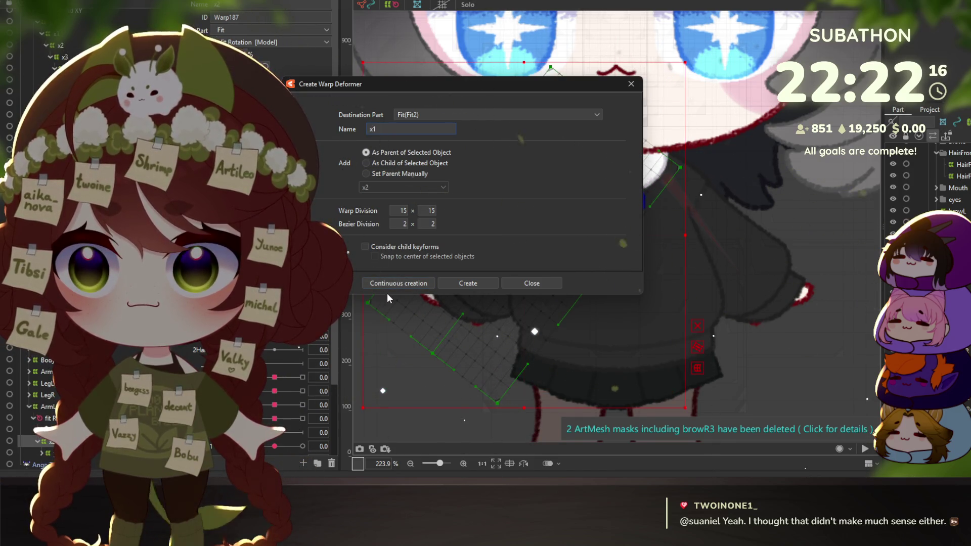
click(403, 281)
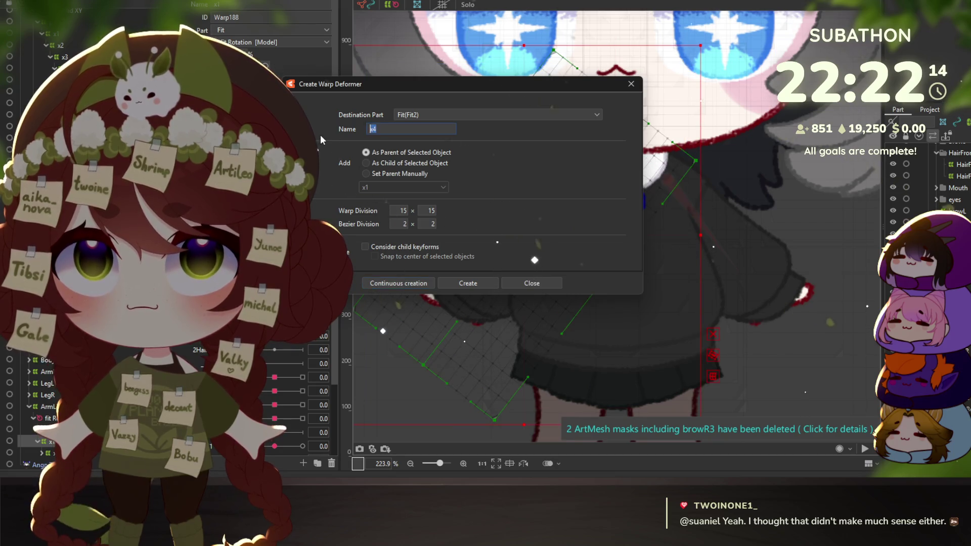
text(p)
click(468, 284)
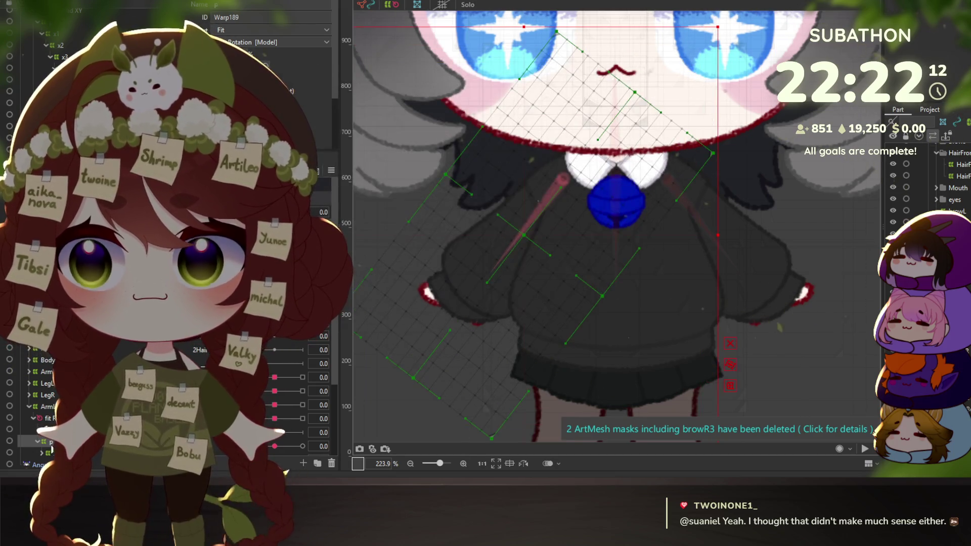
Select the ArmR art mesh and then its new p warp deformer
click(51, 449)
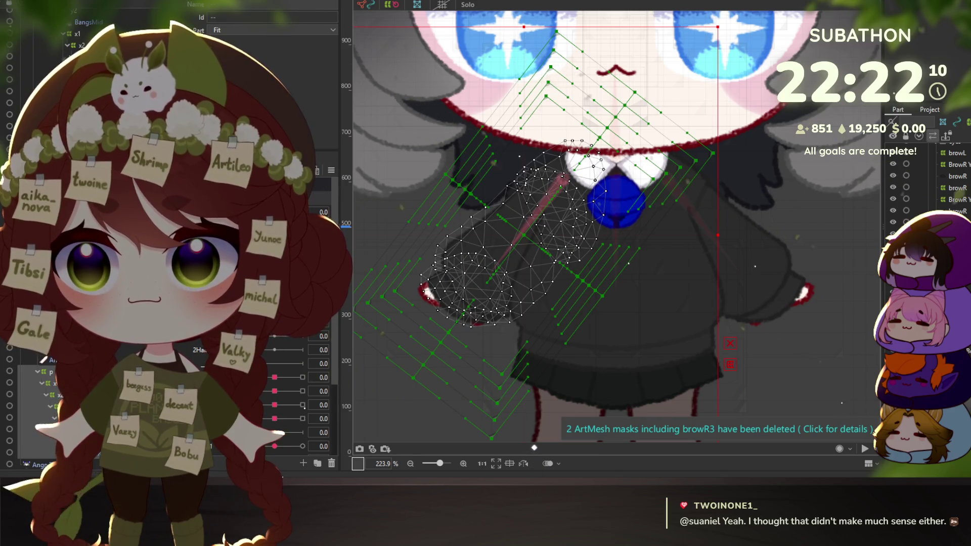
click(53, 360)
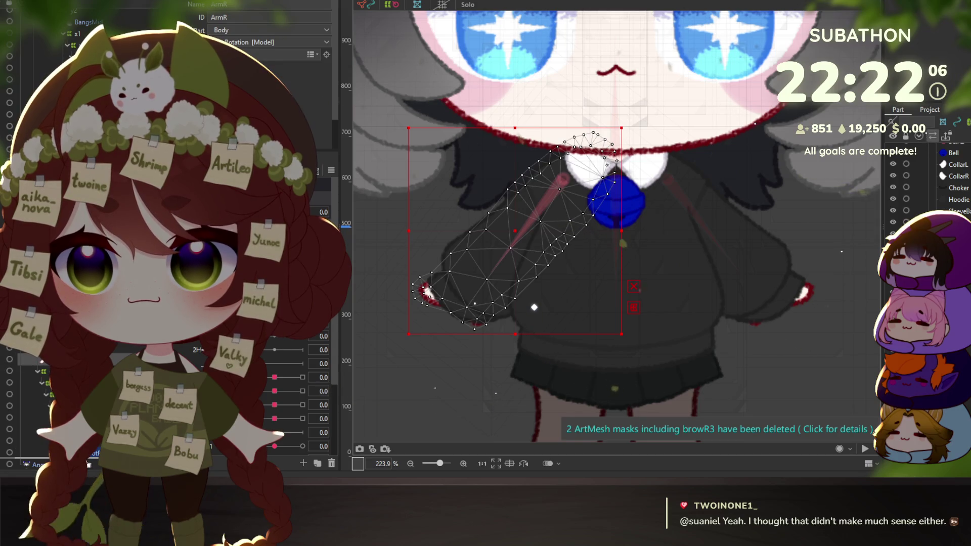
click(49, 367)
click(53, 372)
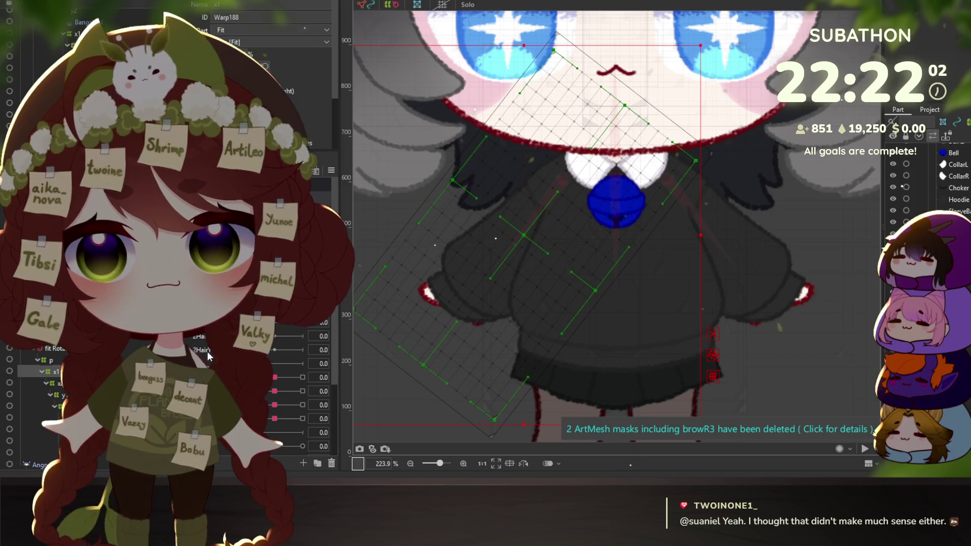
scroll(298, 354, down, 3)
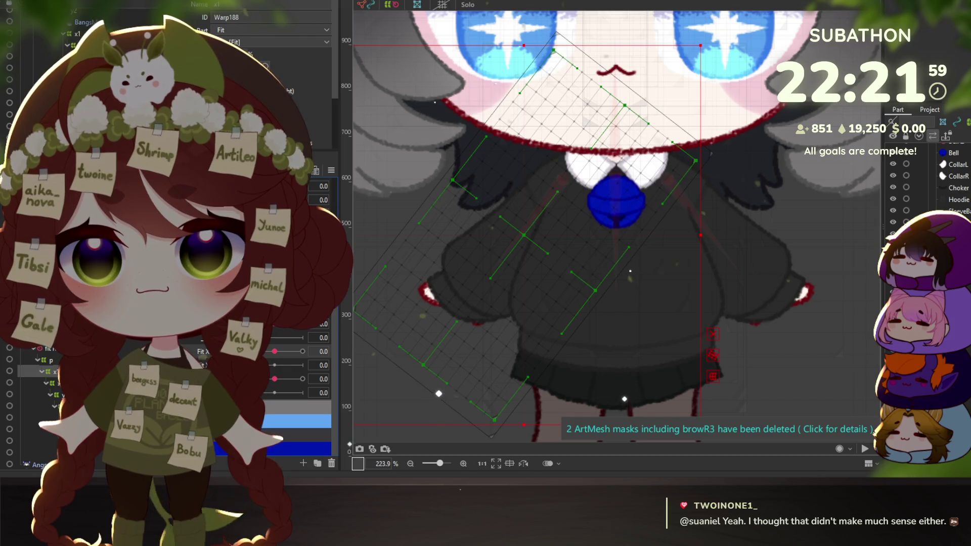
mouse_move(274, 351)
mouse_down()
mouse_move(245, 351)
mouse_move(274, 351)
mouse_up()
scroll(549, 306, down, 5)
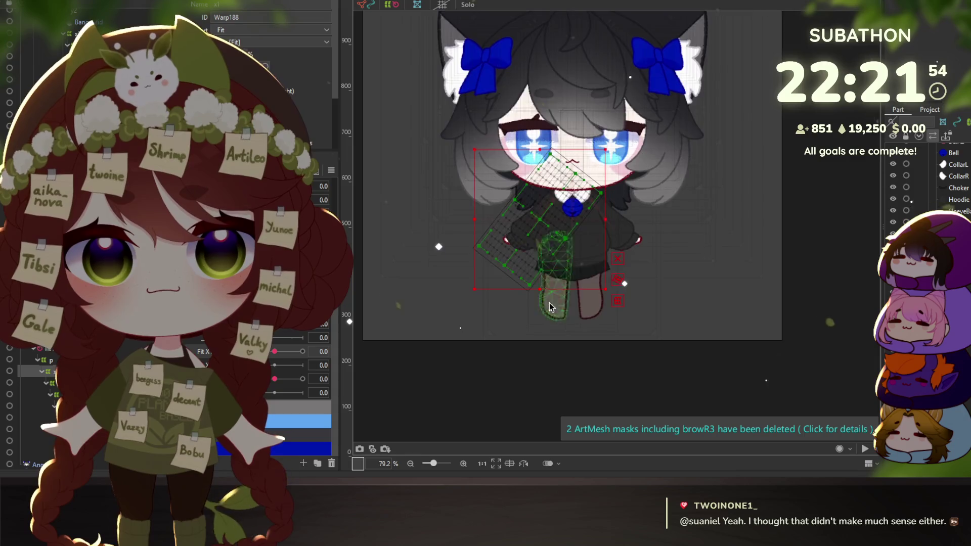
click(549, 306)
scroll(549, 306, up, 5)
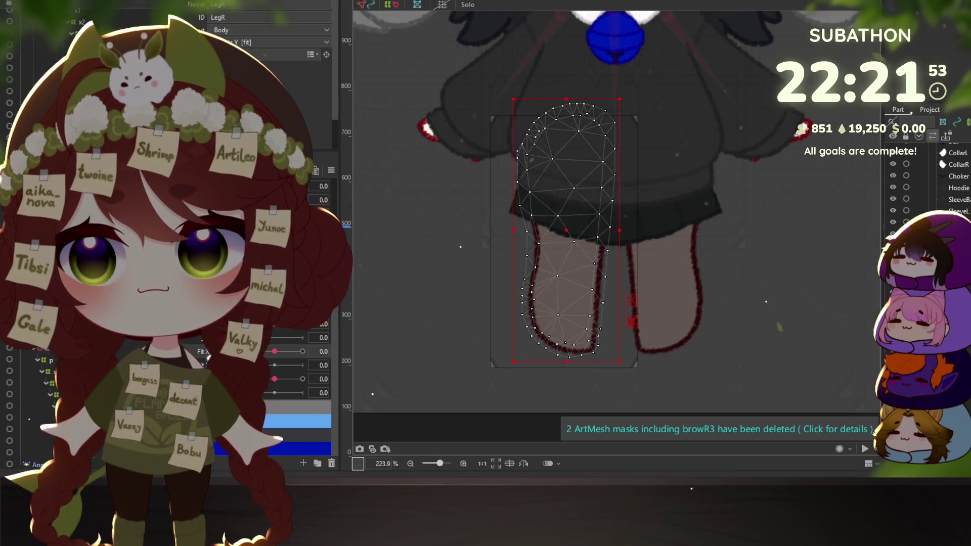
click(48, 348)
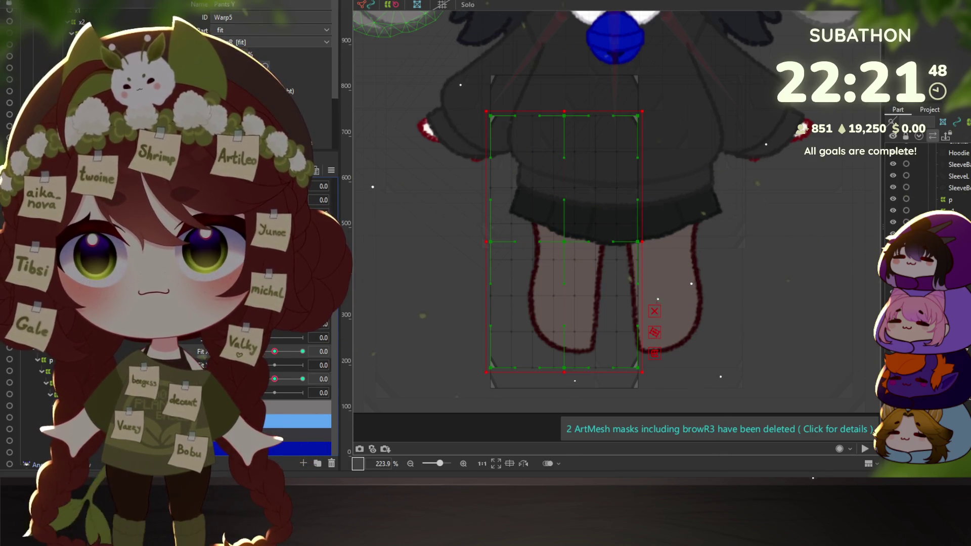
click(564, 231)
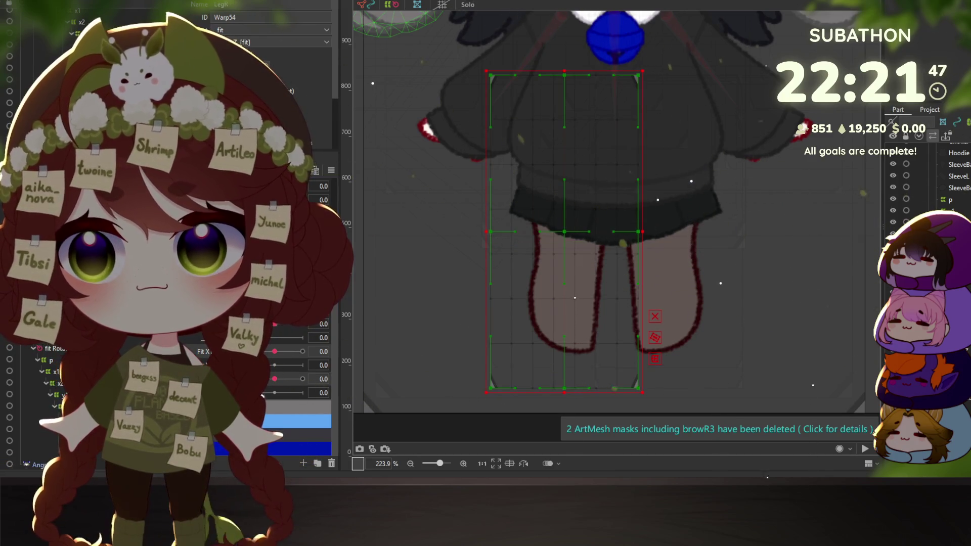
click(563, 241)
click(663, 283)
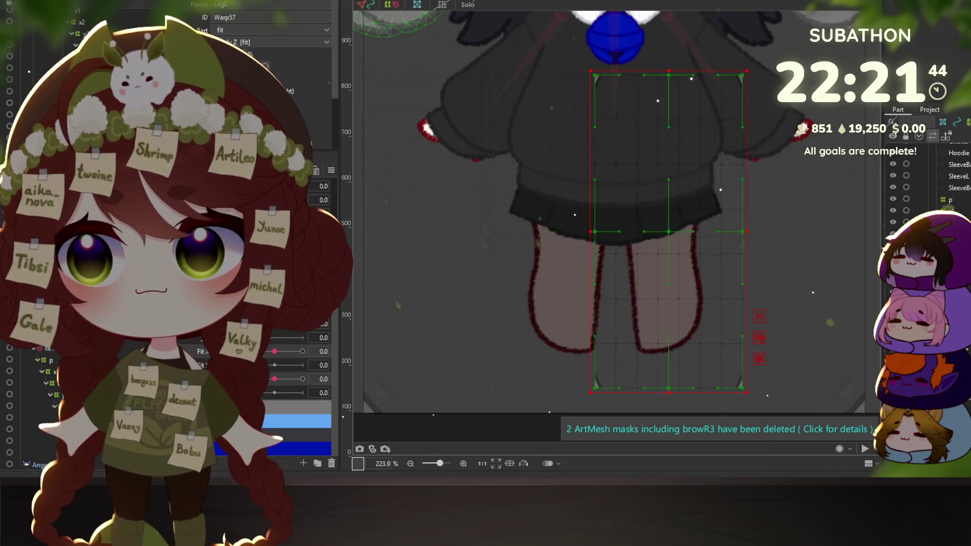
click(677, 152)
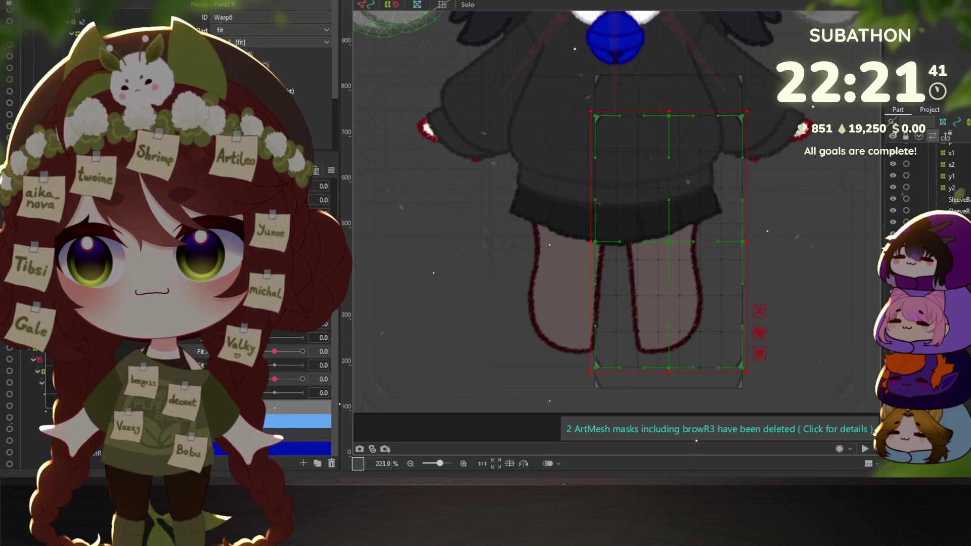
click(658, 283)
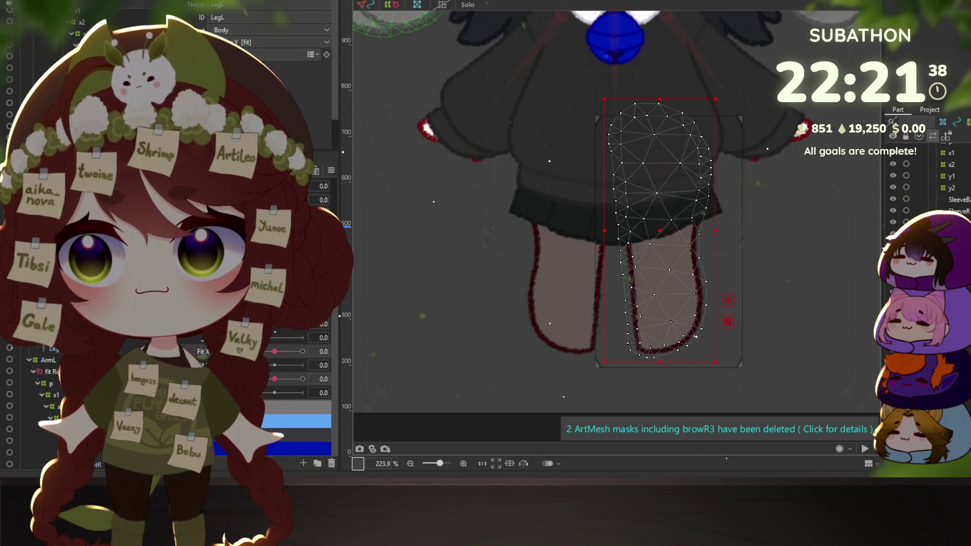
click(696, 284)
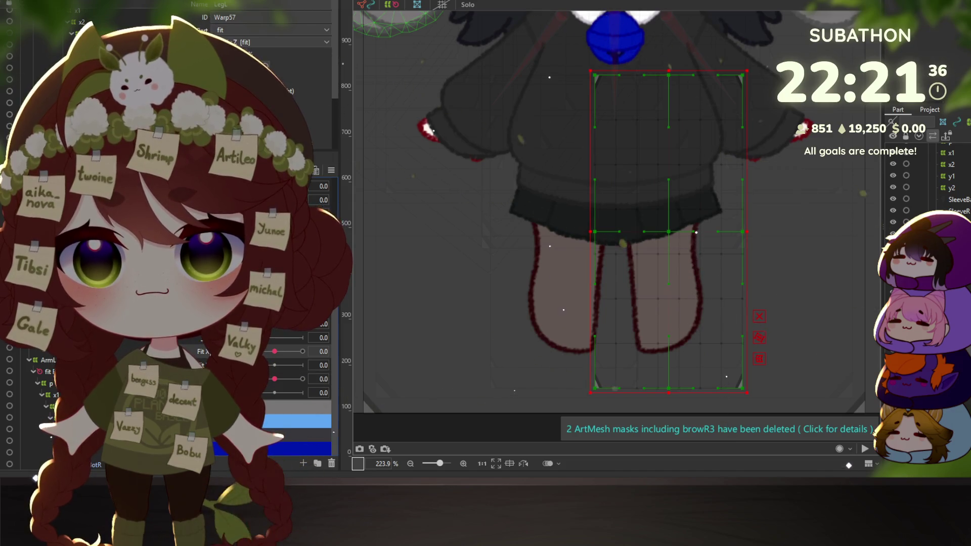
click(302, 351)
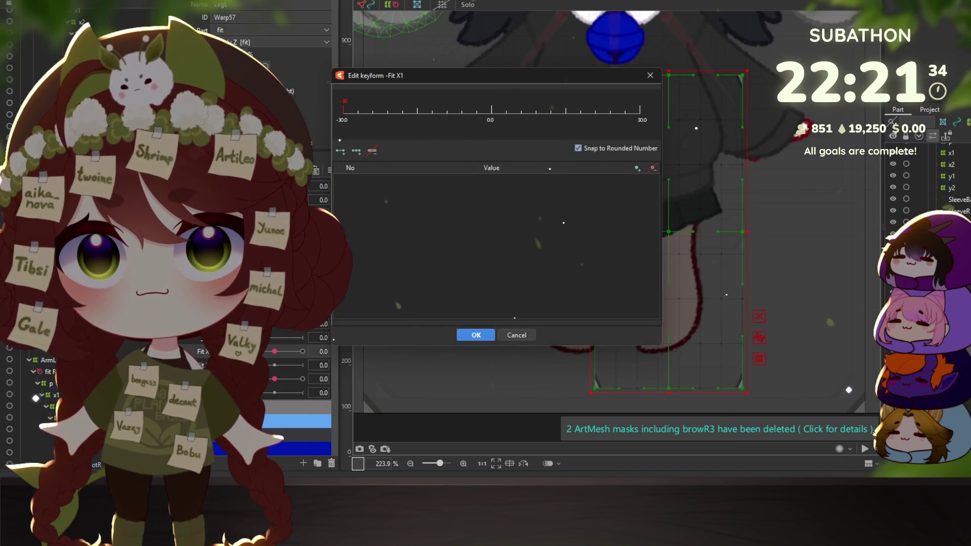
click(649, 75)
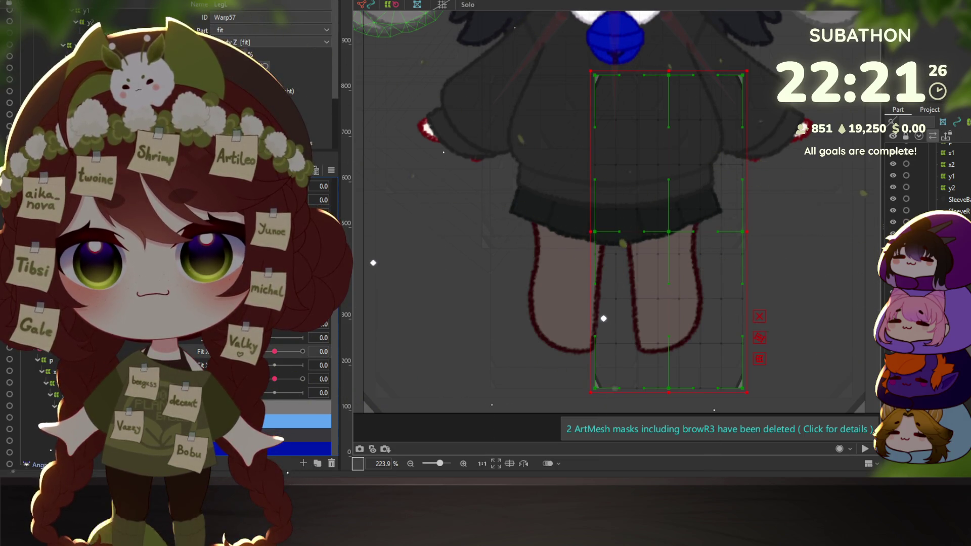
click(361, 351)
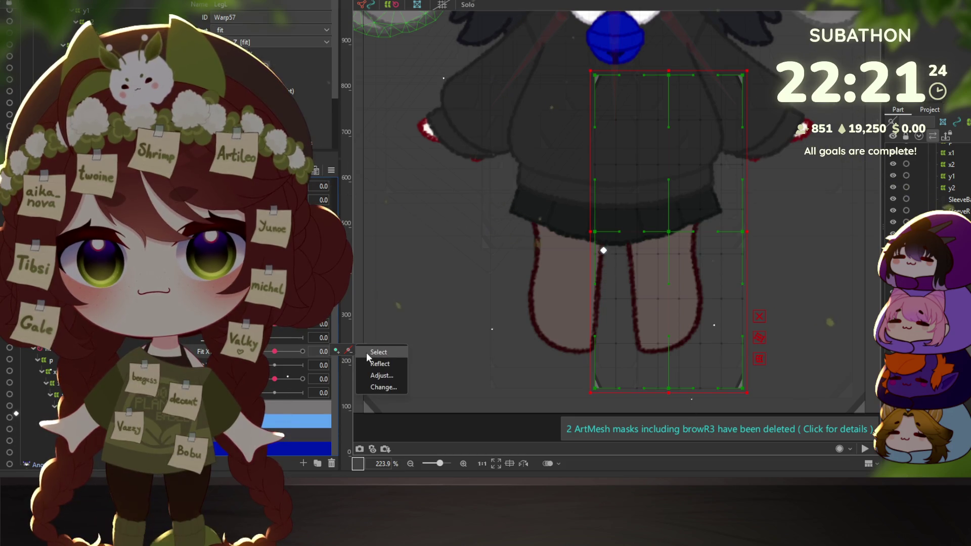
click(378, 352)
click(349, 351)
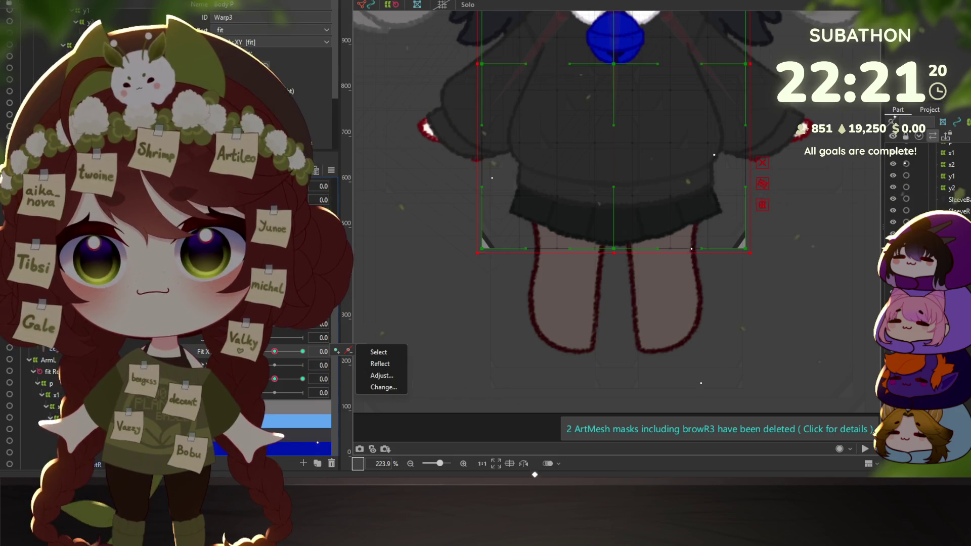
key(Escape)
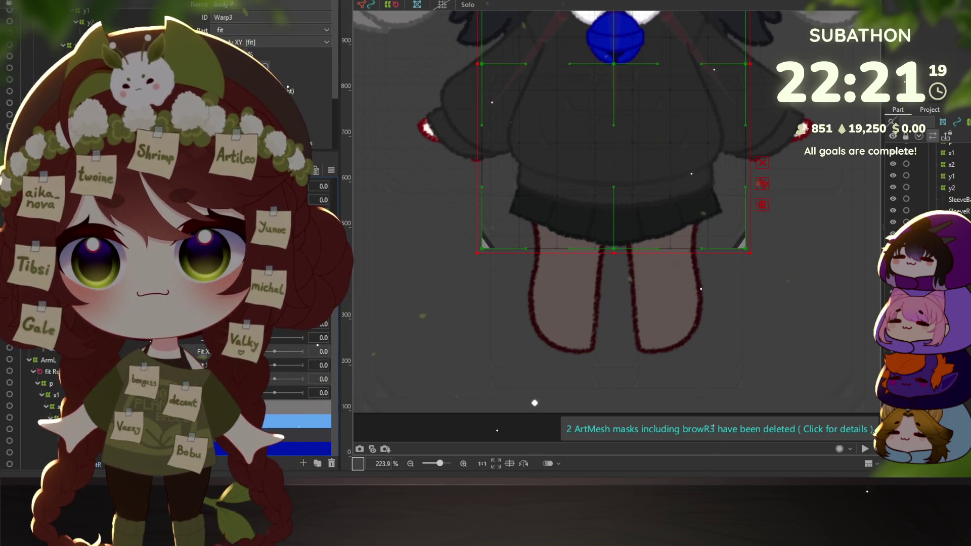
scroll(50, 237, down, 1)
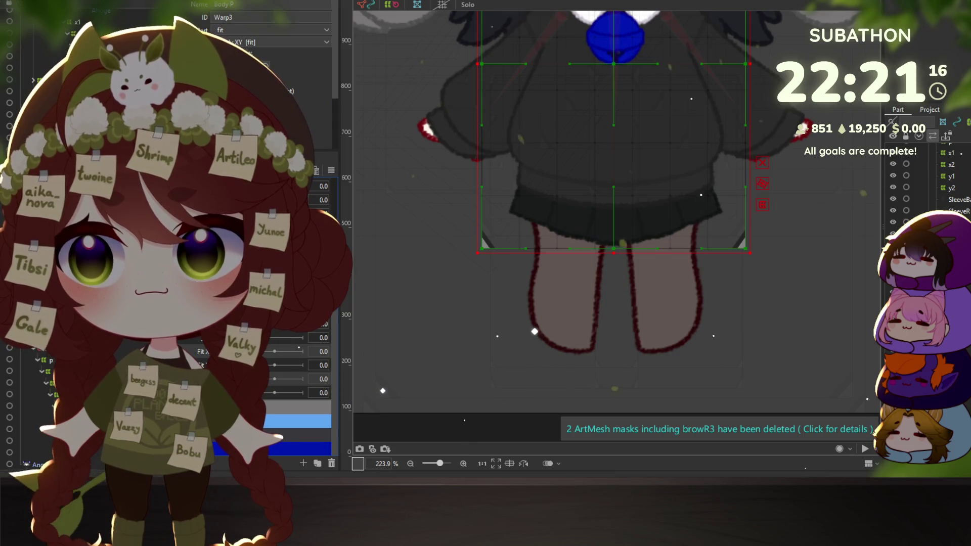
click(50, 371)
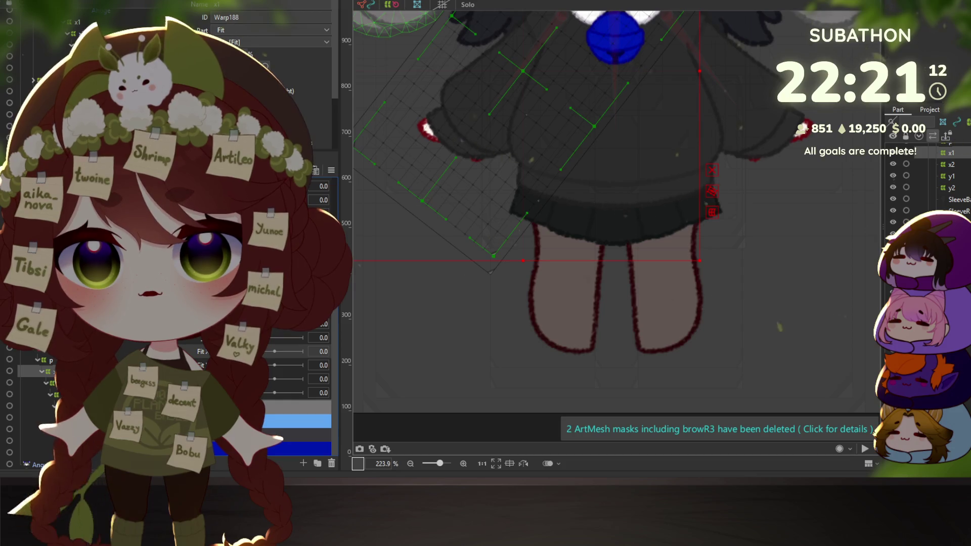
Confirm Edit Parameter settings for Fit X1, Fit X2 as blend shape, Fit Y1 and Fit Y2
double_click(202, 351)
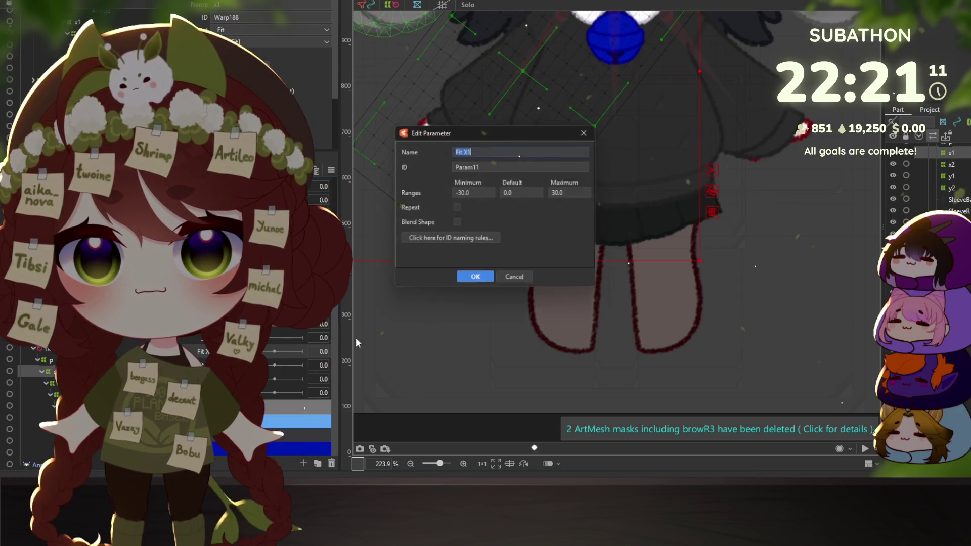
click(475, 280)
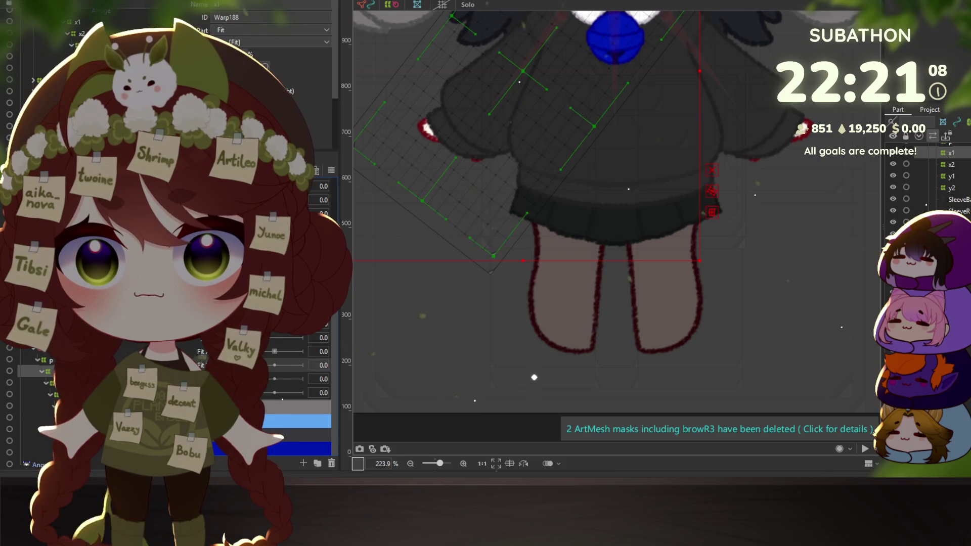
click(276, 384)
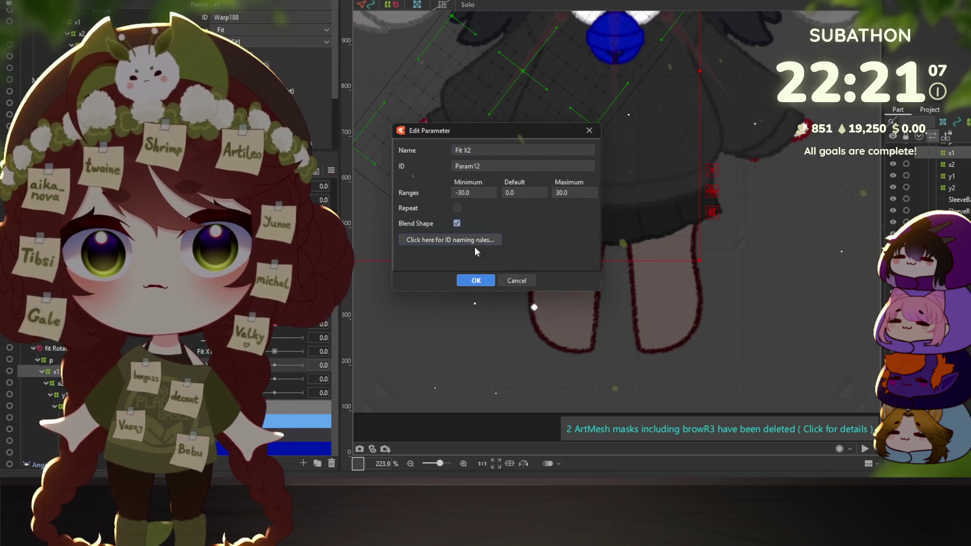
click(475, 280)
click(268, 395)
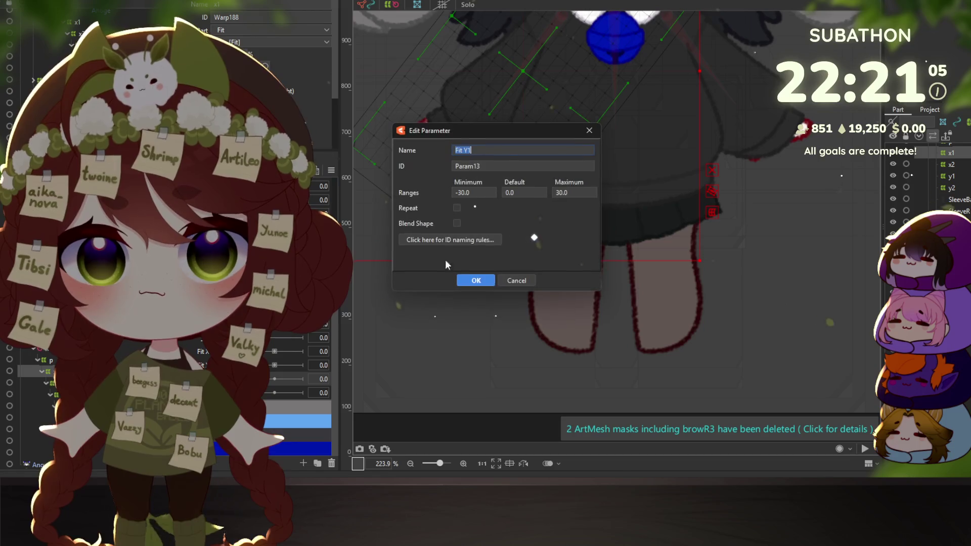
click(469, 281)
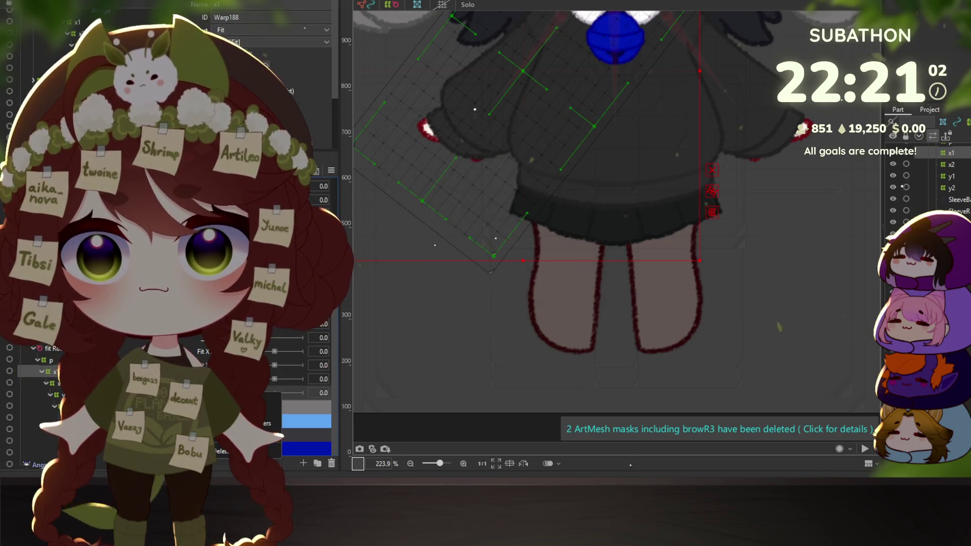
click(268, 395)
click(474, 281)
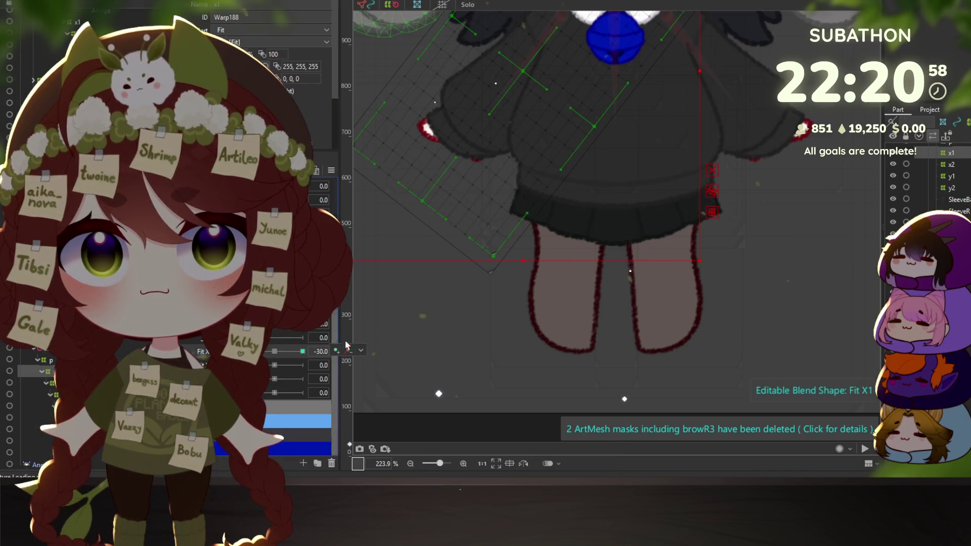
Pan to the arm, try and resize the Deform Brush, then start a Temporary Deform on the arm warp
drag(414, 168, 472, 312)
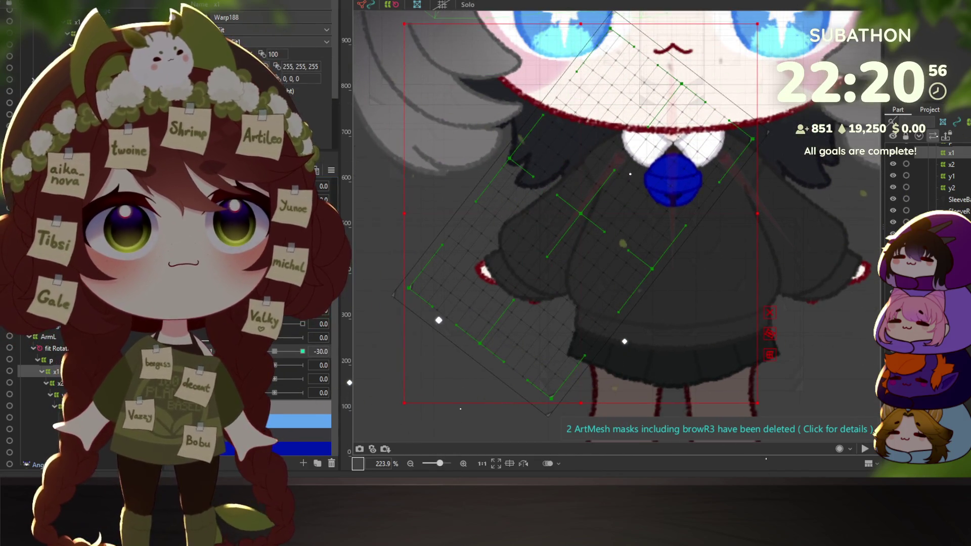
key(b)
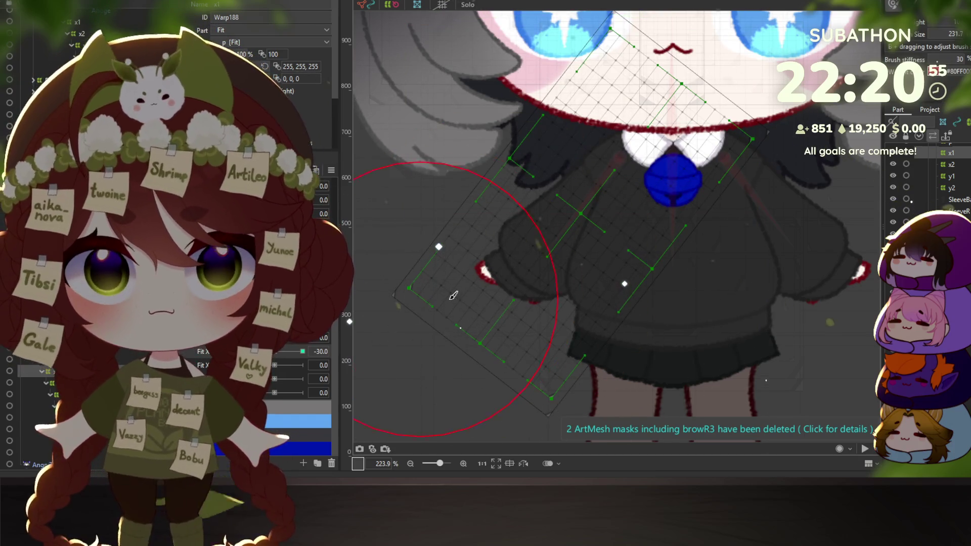
drag(426, 304, 511, 256)
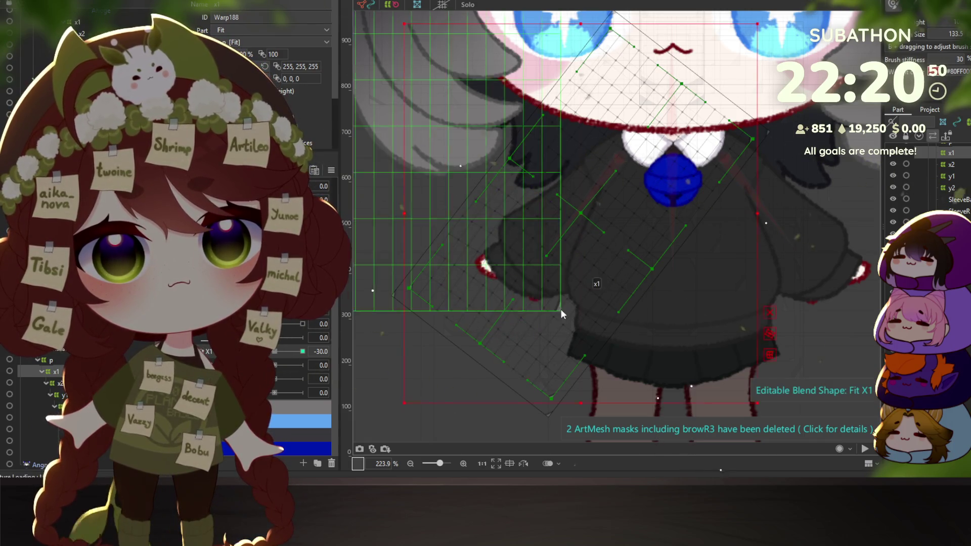
drag(500, 295, 531, 273)
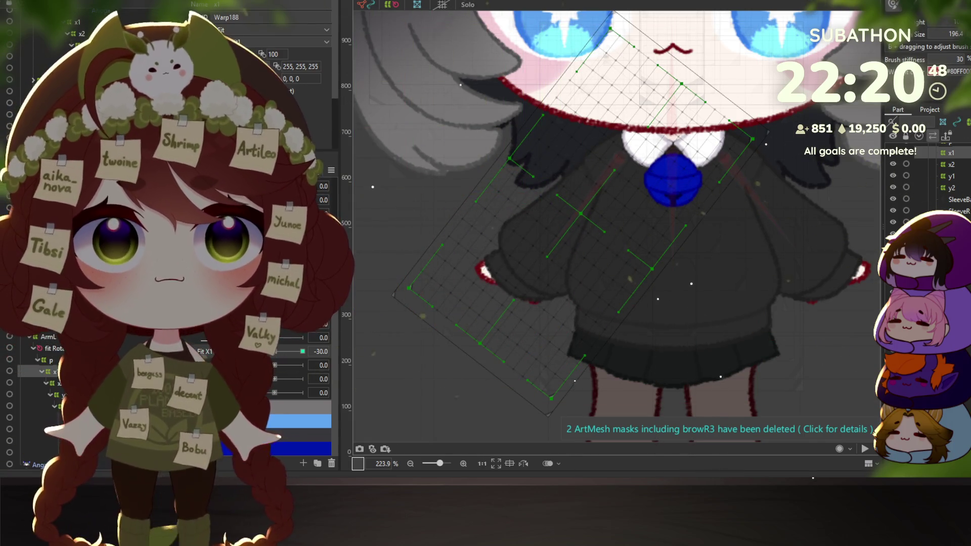
mouse_move(593, 240)
mouse_down()
mouse_move(576, 247)
mouse_move(584, 215)
mouse_up()
key(v)
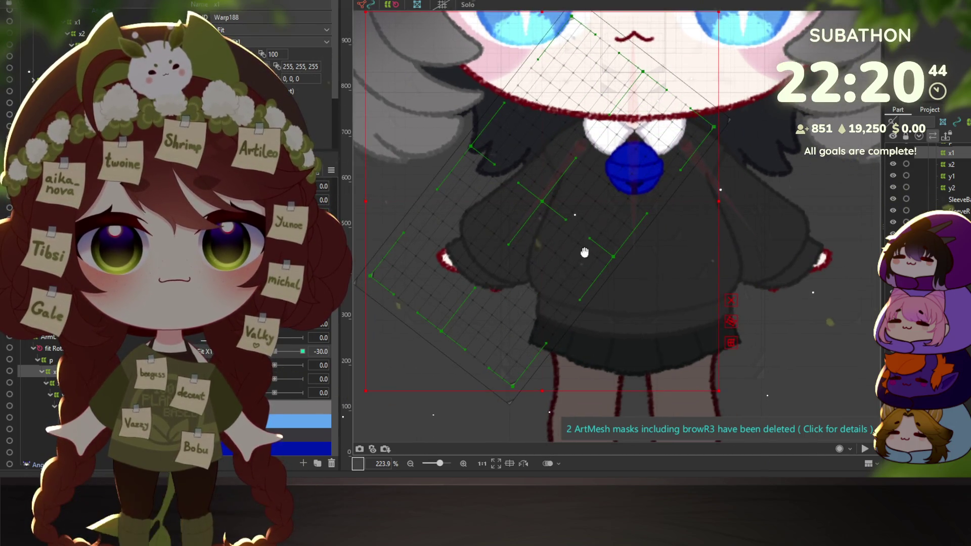
key(ctrl+shift+t)
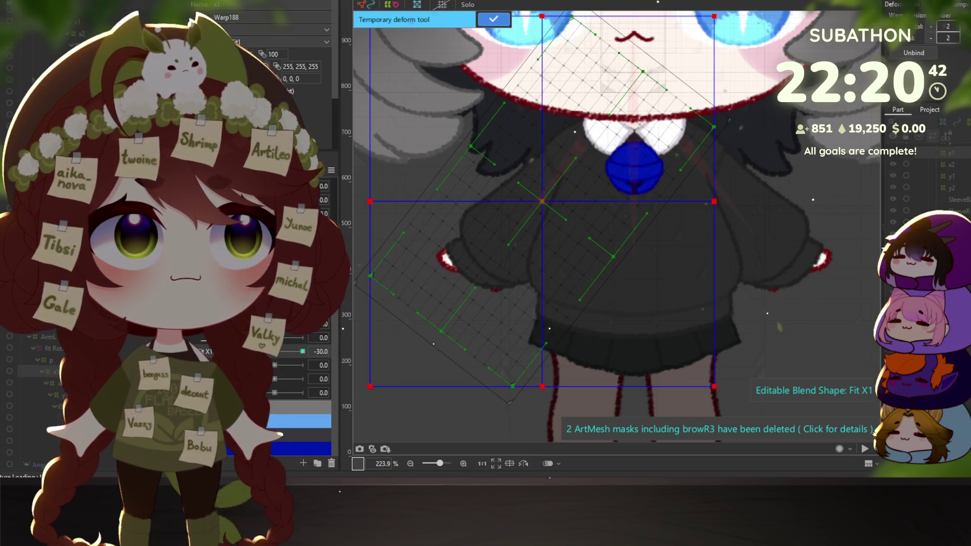
Bend the arm warp's lower end up-left along a curve line and commit it
click(595, 129)
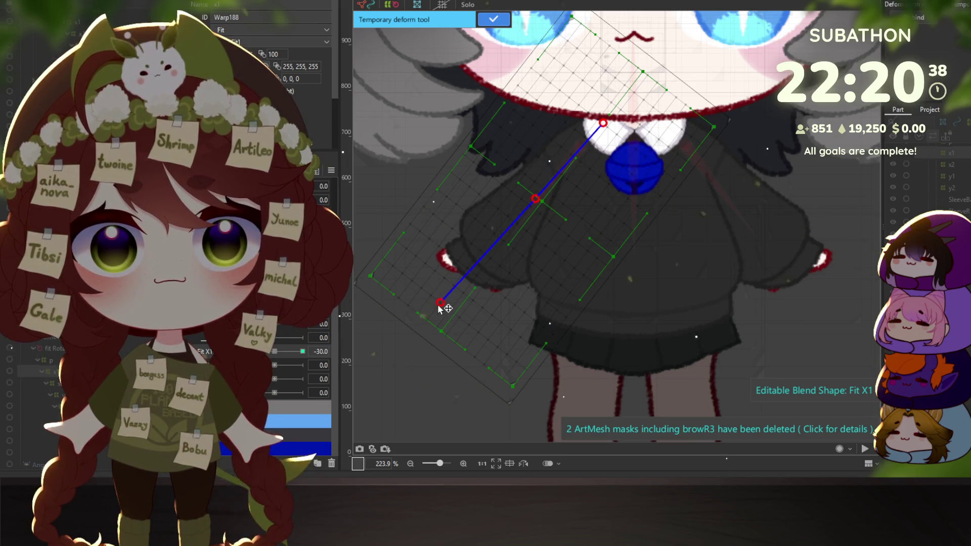
drag(413, 340, 364, 284)
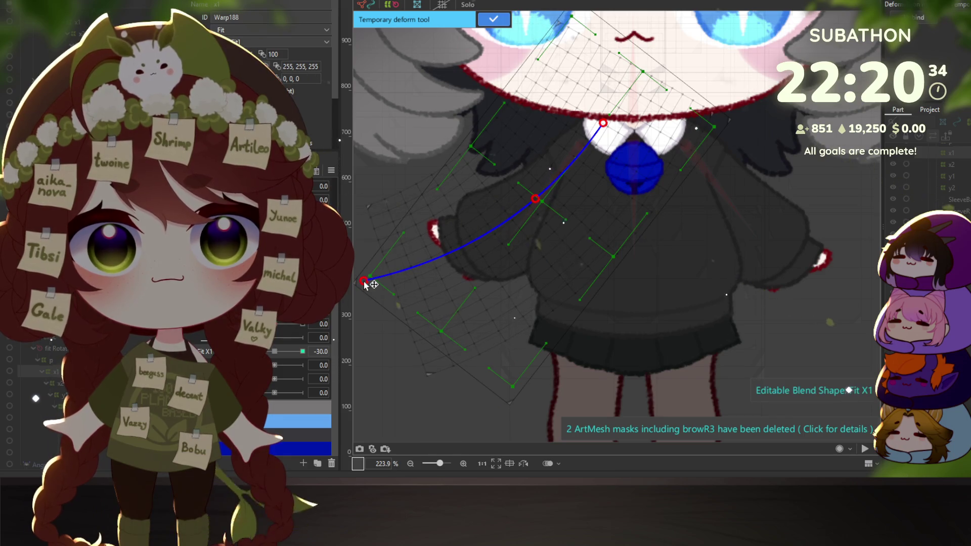
click(490, 18)
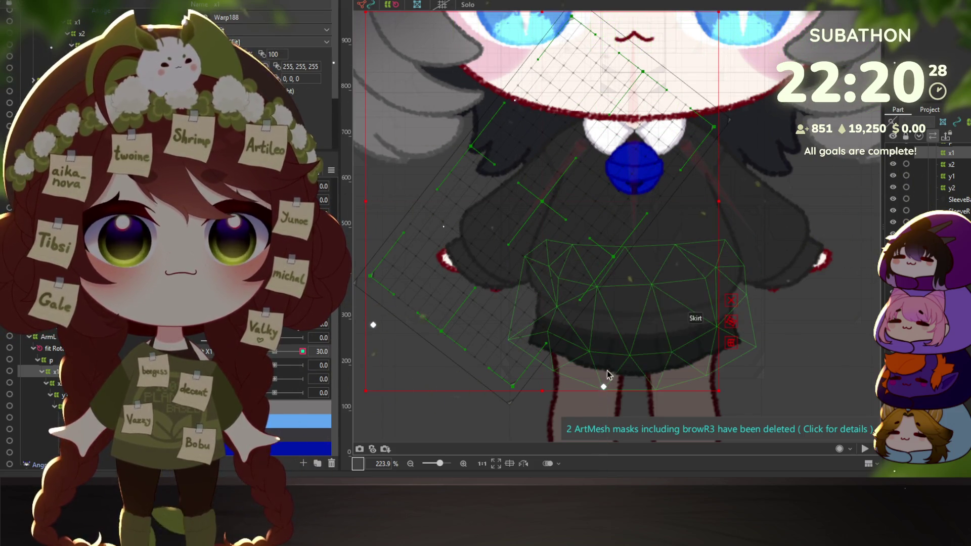
Bend the arm warp down-right along a curve, commit it, and preview across Fit X1's range
click(730, 345)
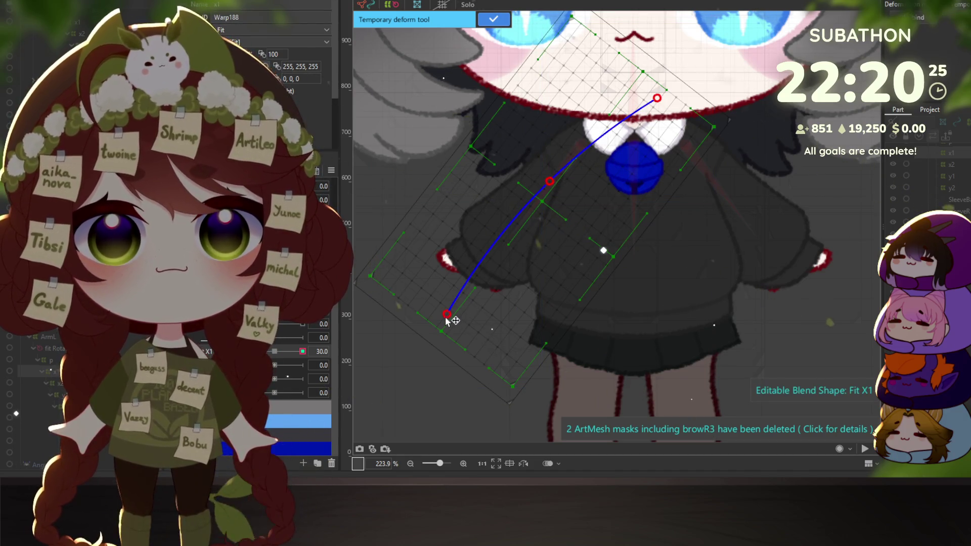
drag(394, 371, 467, 415)
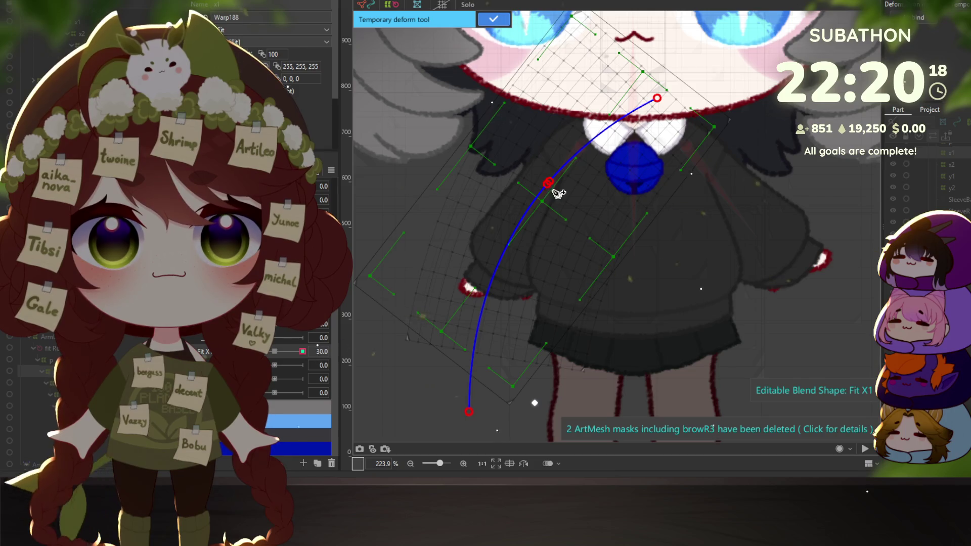
drag(549, 184, 562, 192)
key(ctrl+z)
key(ctrl+z)
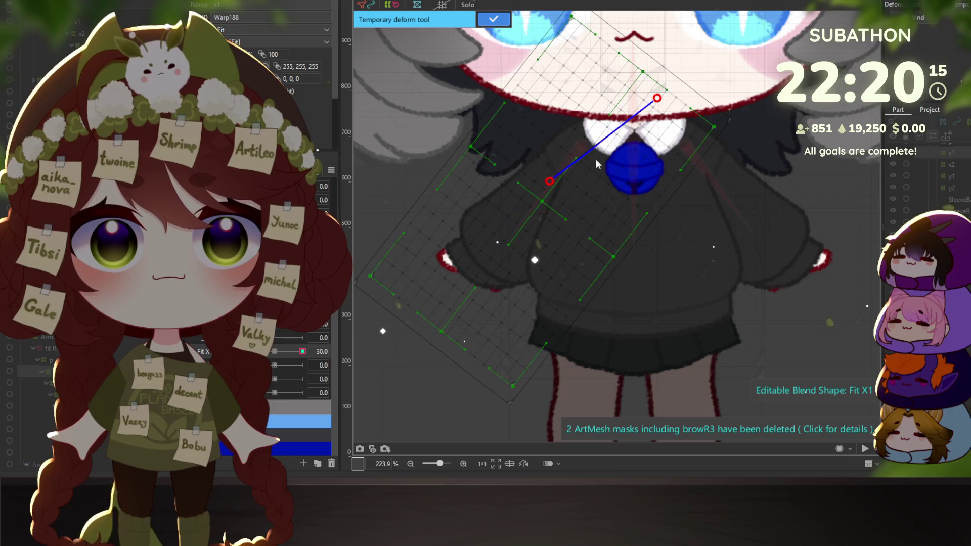
drag(417, 411, 489, 440)
scroll(542, 309, down, 3)
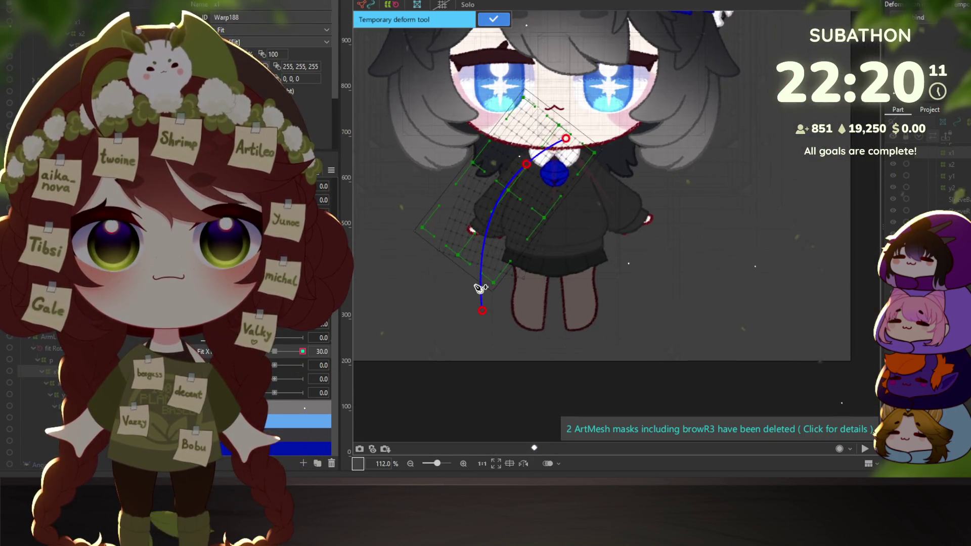
scroll(486, 324, up, 2)
drag(477, 324, 423, 303)
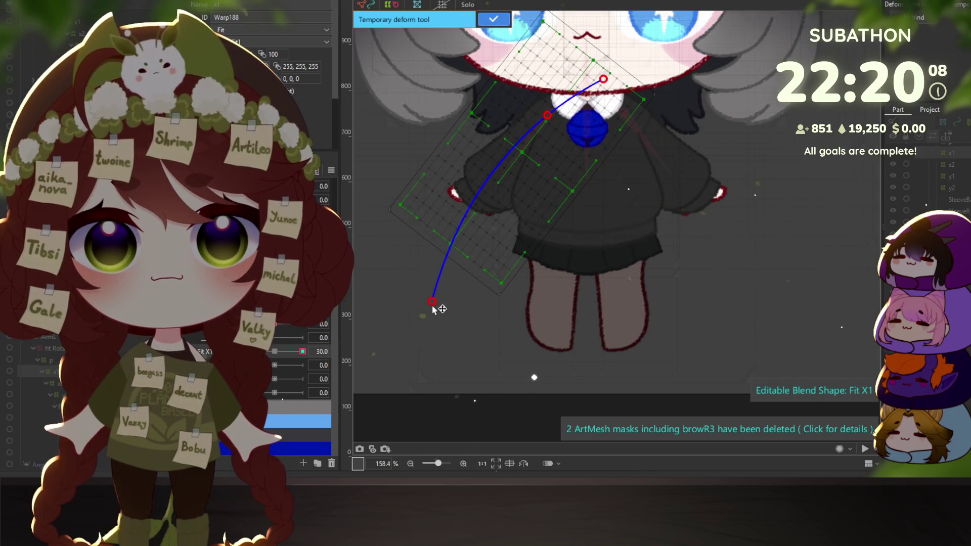
key(ctrl+z)
drag(388, 243, 436, 305)
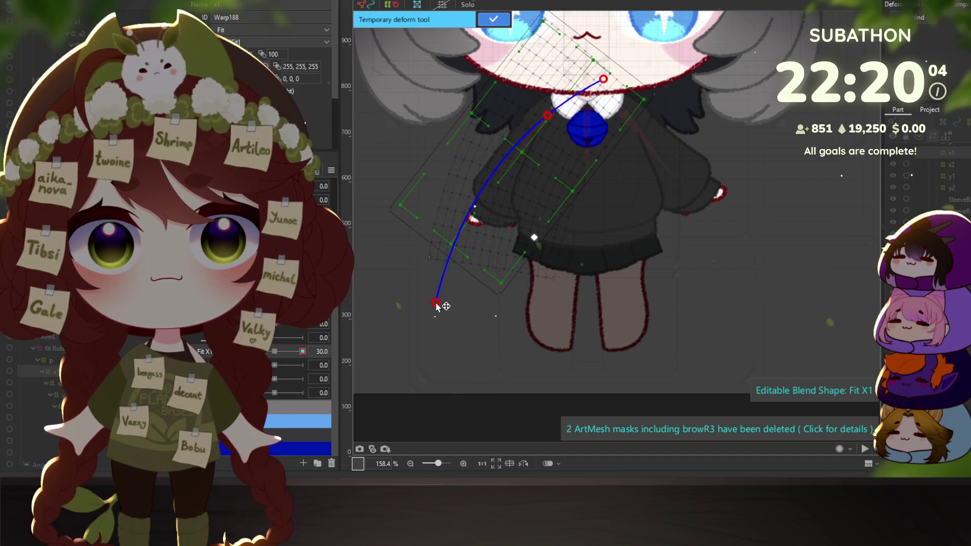
key(Return)
mouse_move(285, 343)
mouse_down()
mouse_move(247, 351)
mouse_move(271, 357)
mouse_up()
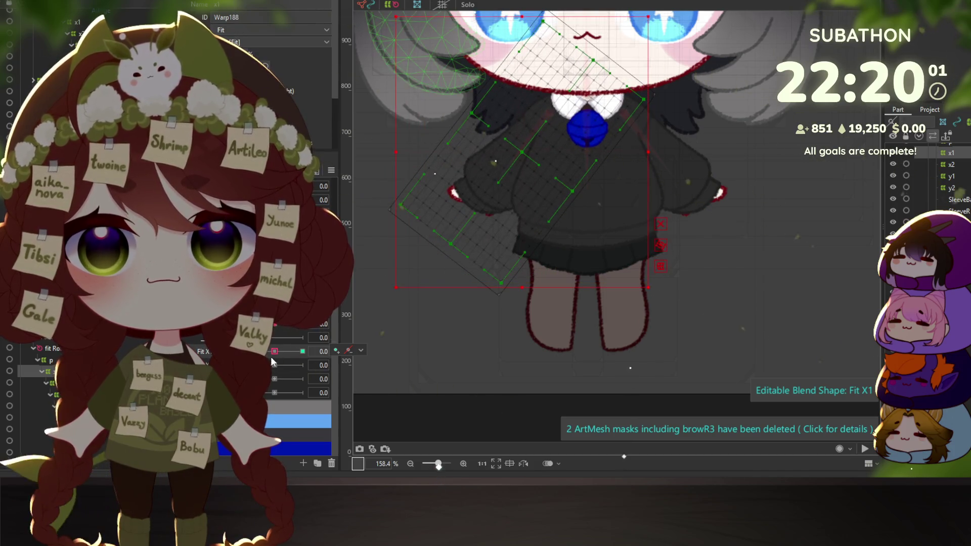
Select the x2 (Warp187) arm warp deformer, checking the ArmR mesh before reselecting x2
click(58, 383)
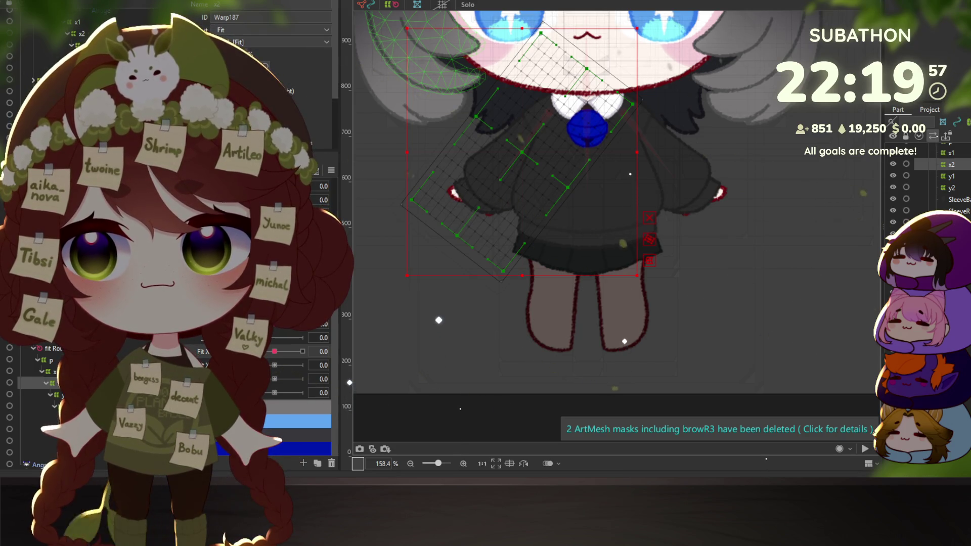
click(46, 452)
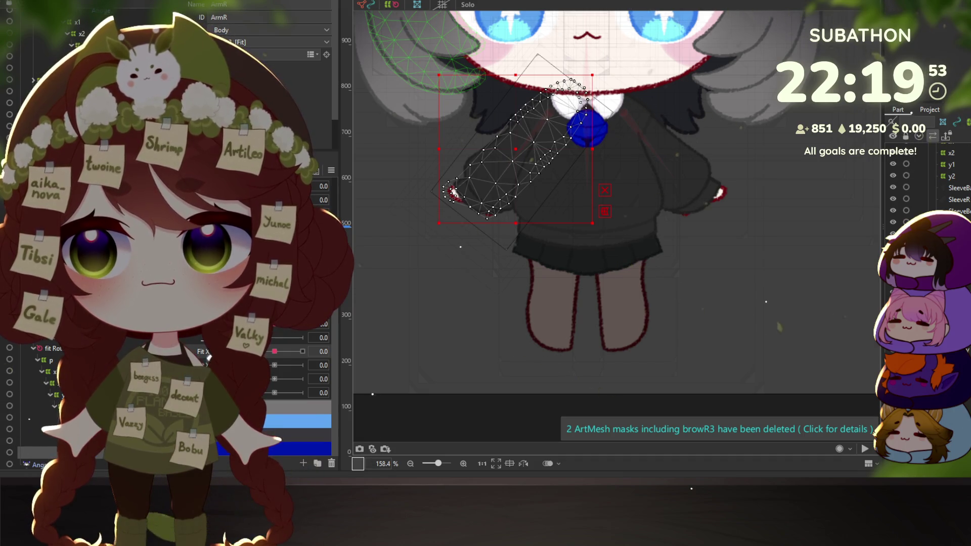
click(57, 383)
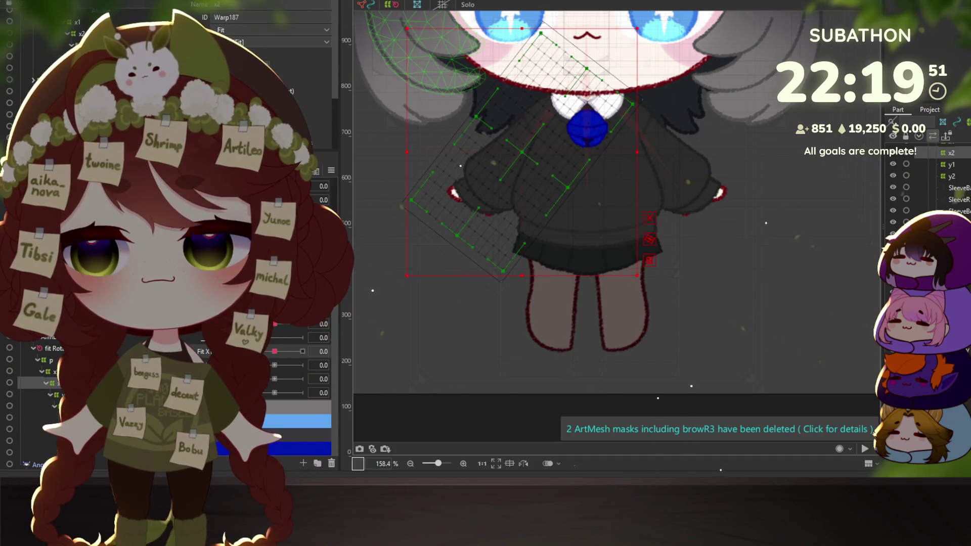
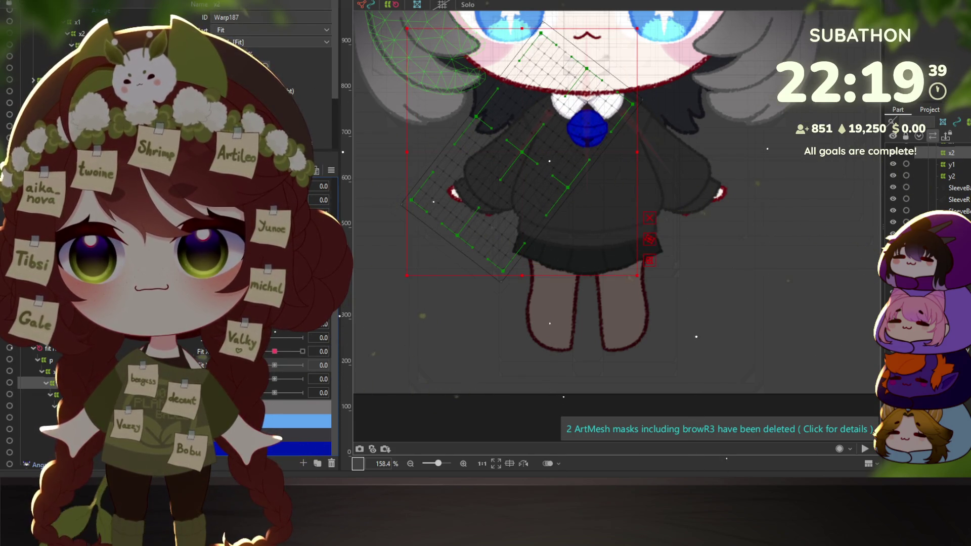
Zoom in on the canvas and select the left sleeve mesh, ready to add the collar
scroll(450, 176, up, 3)
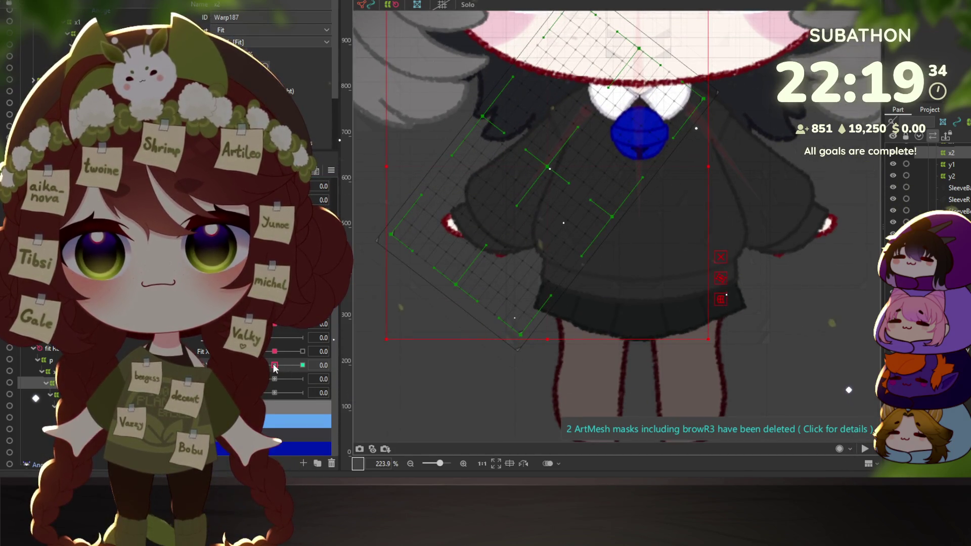
mouse_move(272, 369)
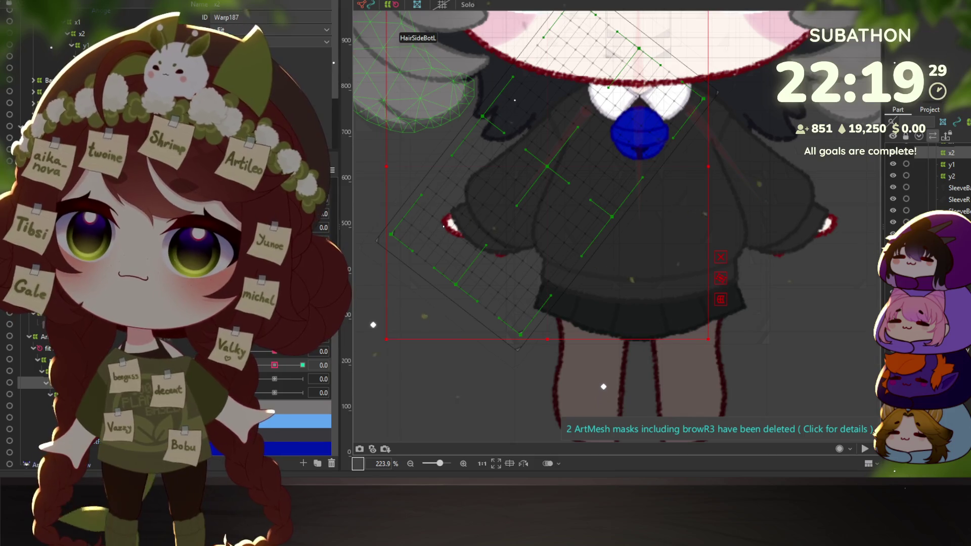
shift+click(950, 176)
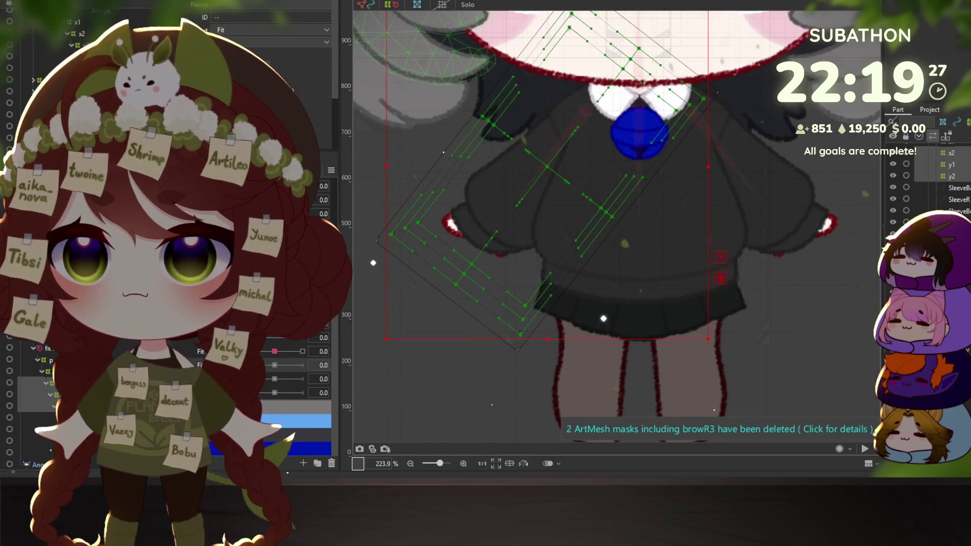
click(603, 302)
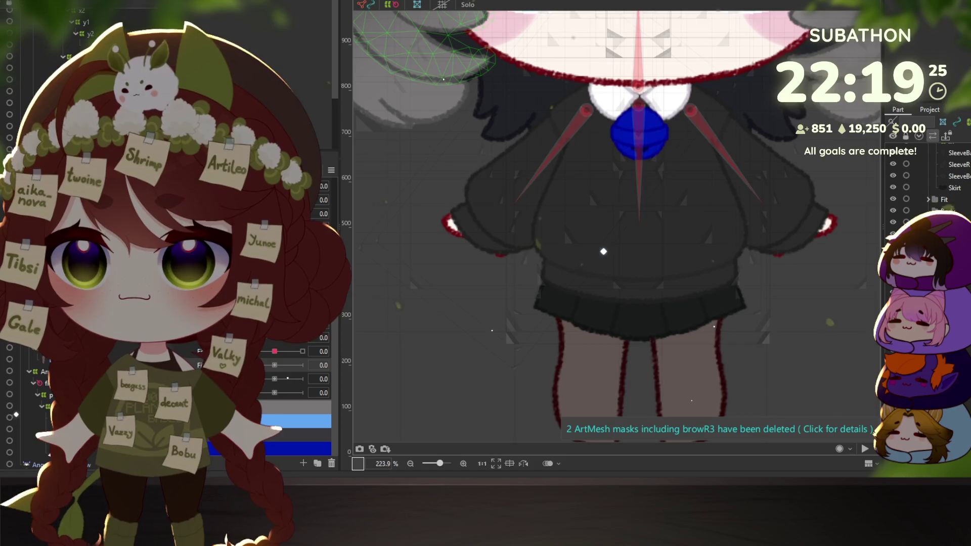
click(603, 218)
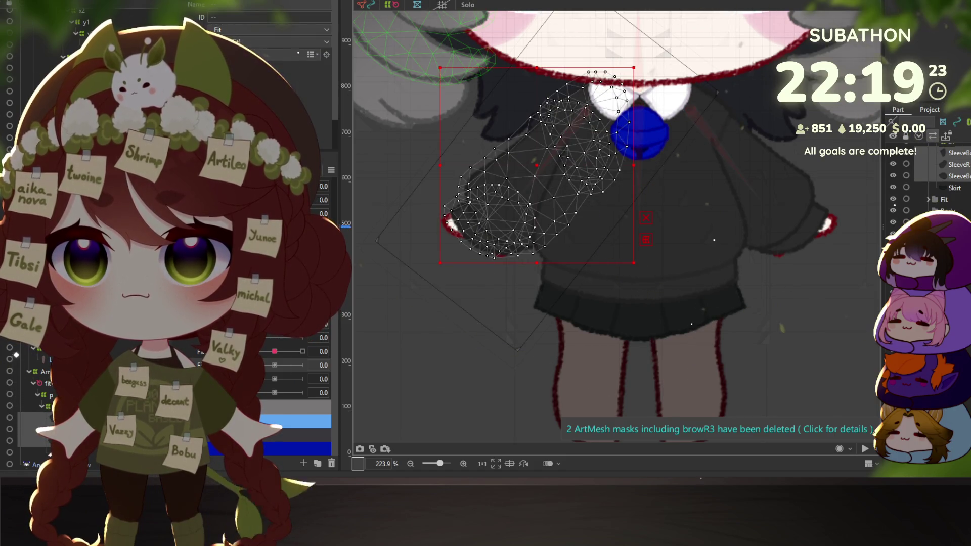
Select the SleeveBackL, left sleeve and collar meshes together after abandoning a first warp attempt
shift+click(950, 169)
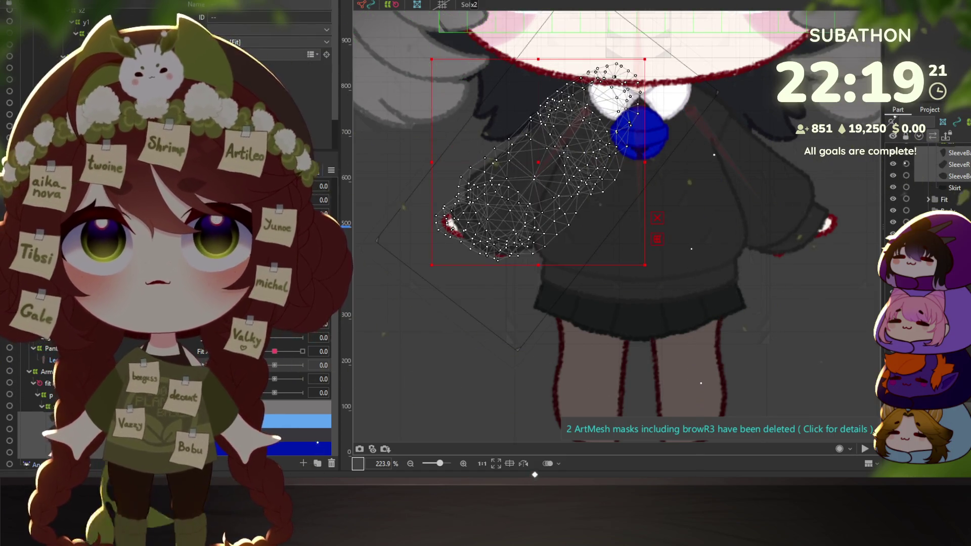
key(ctrl+w)
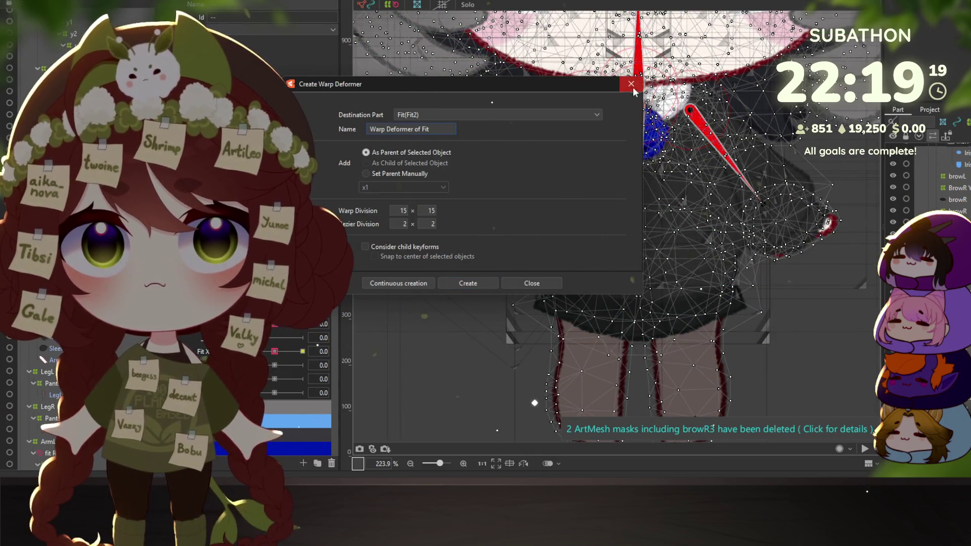
click(631, 84)
click(701, 218)
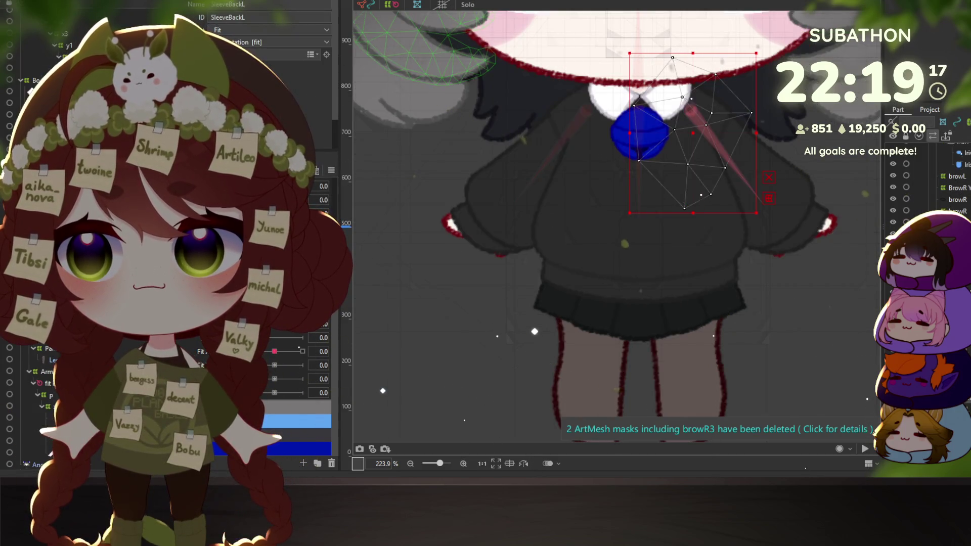
click(506, 202)
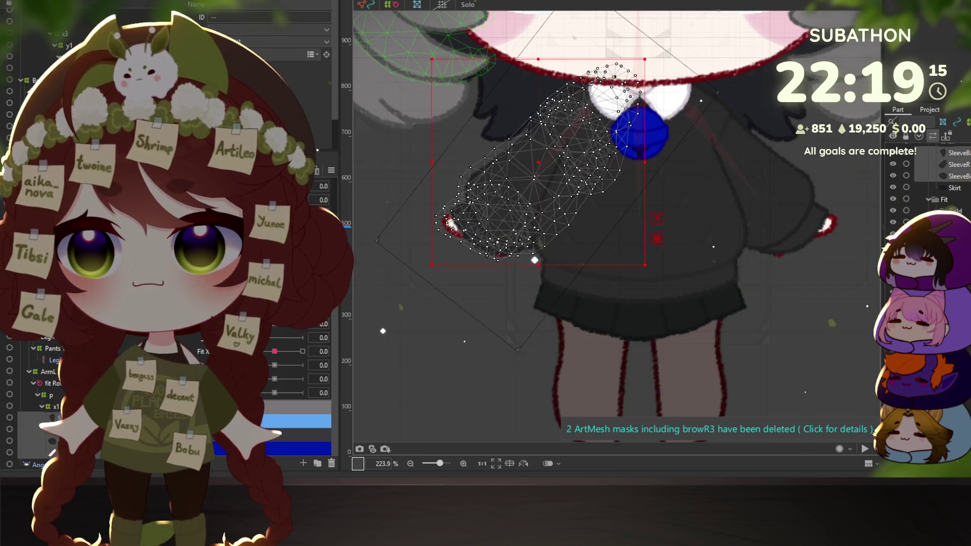
Create a warp deformer named y1 around the selected sleeve and collar meshes
key(ctrl+shift+a)
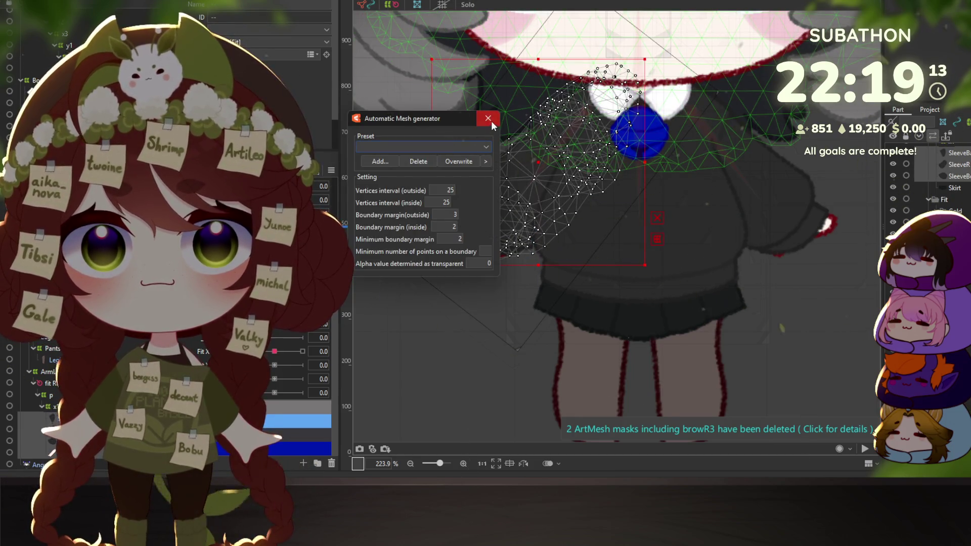
click(488, 118)
key(ctrl+shift+w)
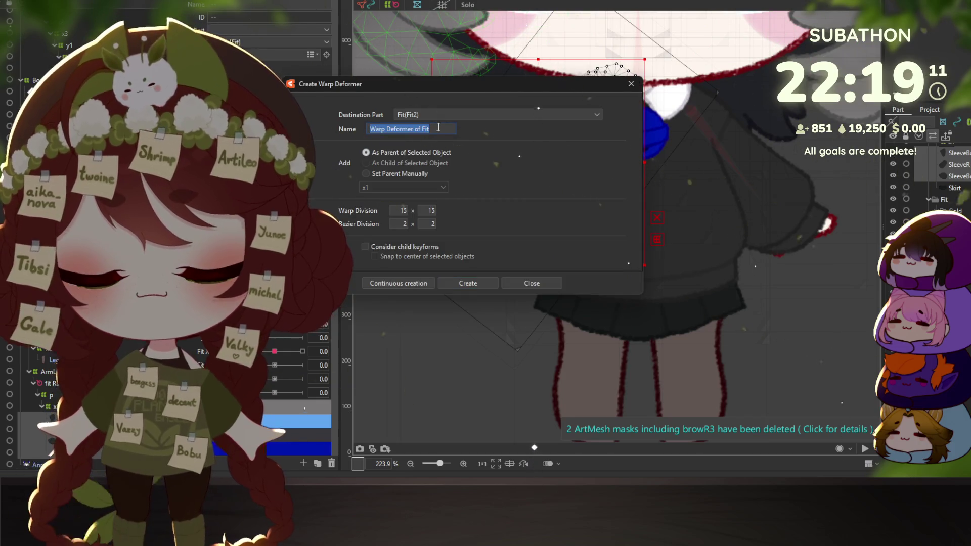
text(y1)
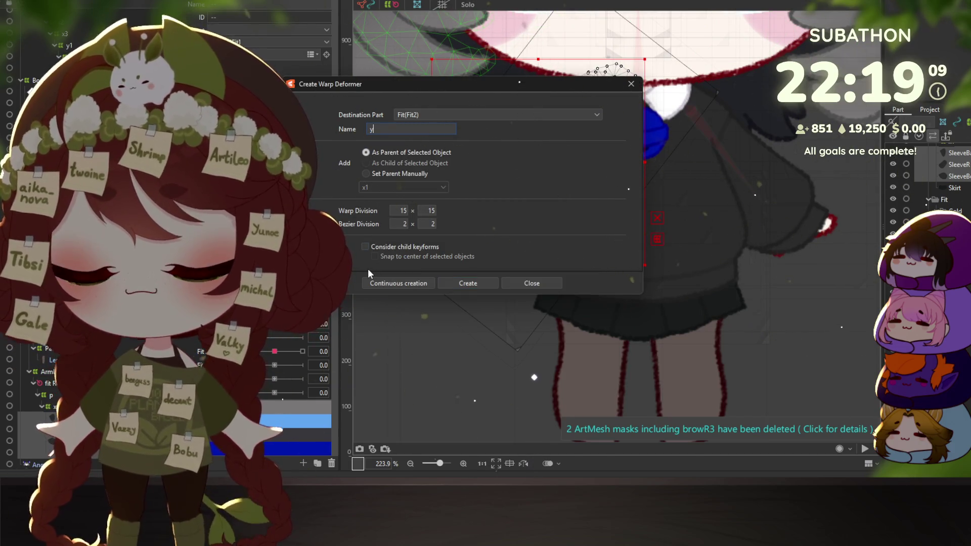
click(460, 283)
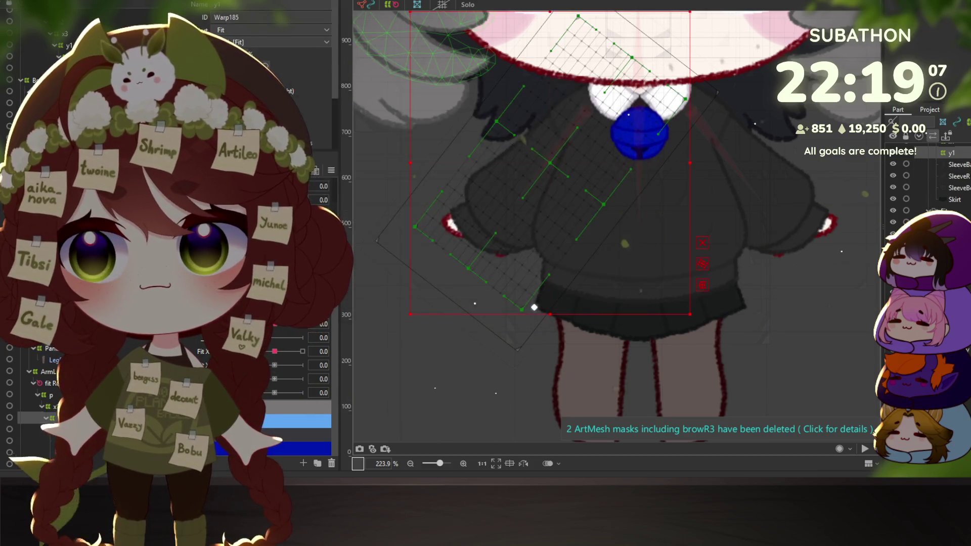
click(413, 172)
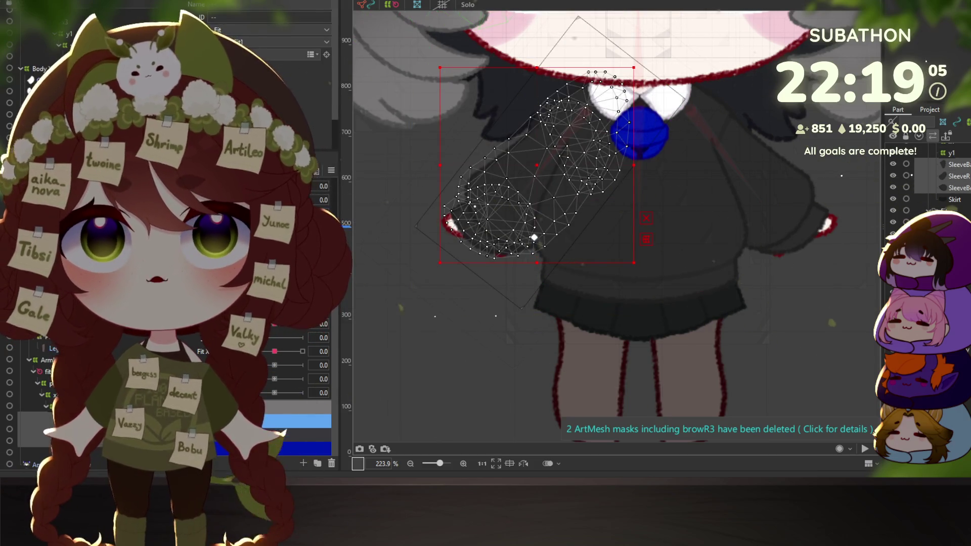
Create a warp deformer named y2 using continuous creation
key(ctrl+shift+w)
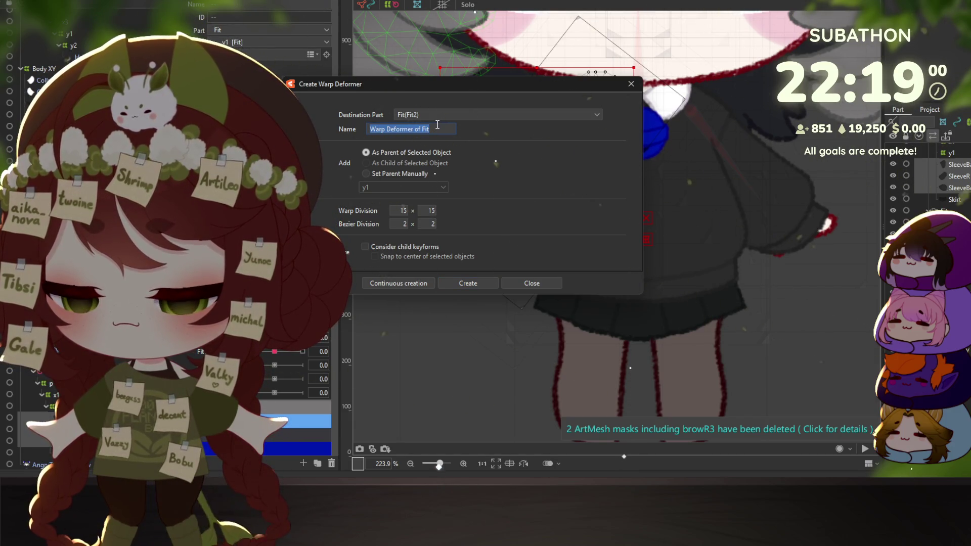
key(BackSpace)
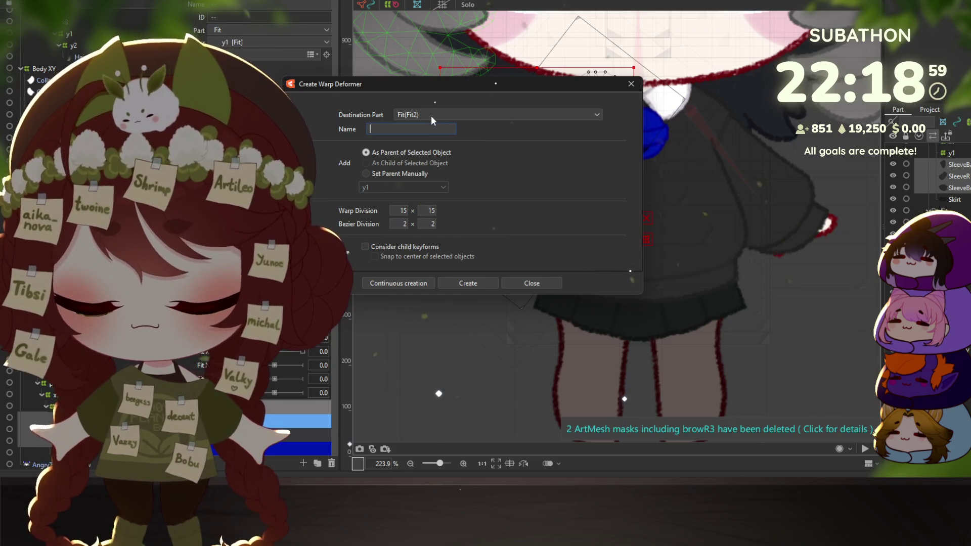
text(y2)
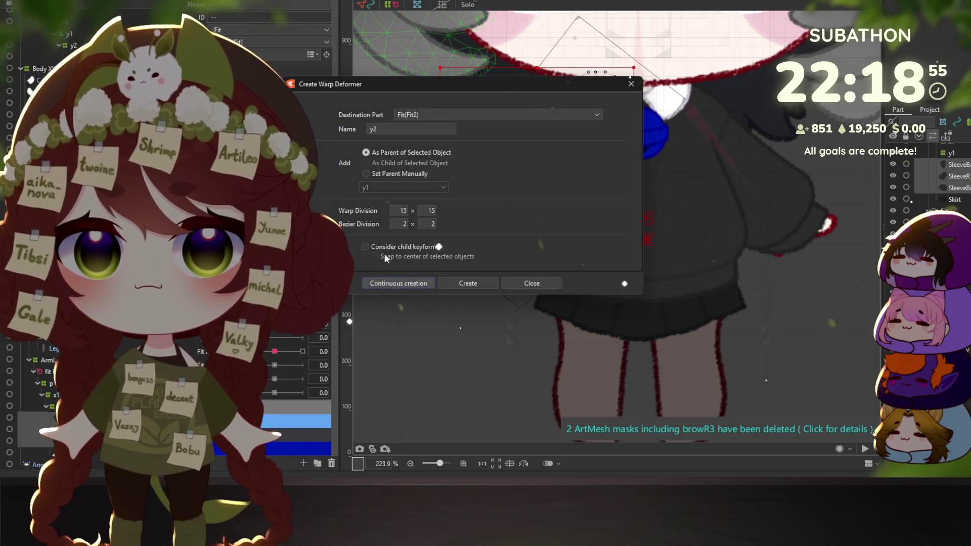
click(395, 283)
Add nested y1, x2 and x1 warp deformers, then set Fit Y1 to -30 on y1
click(399, 283)
double_click(372, 130)
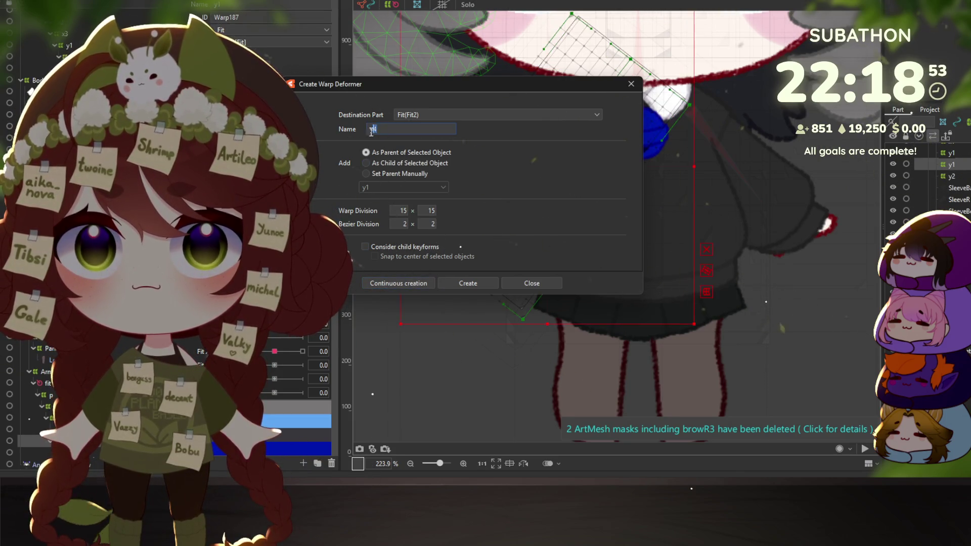
text(x)
click(396, 284)
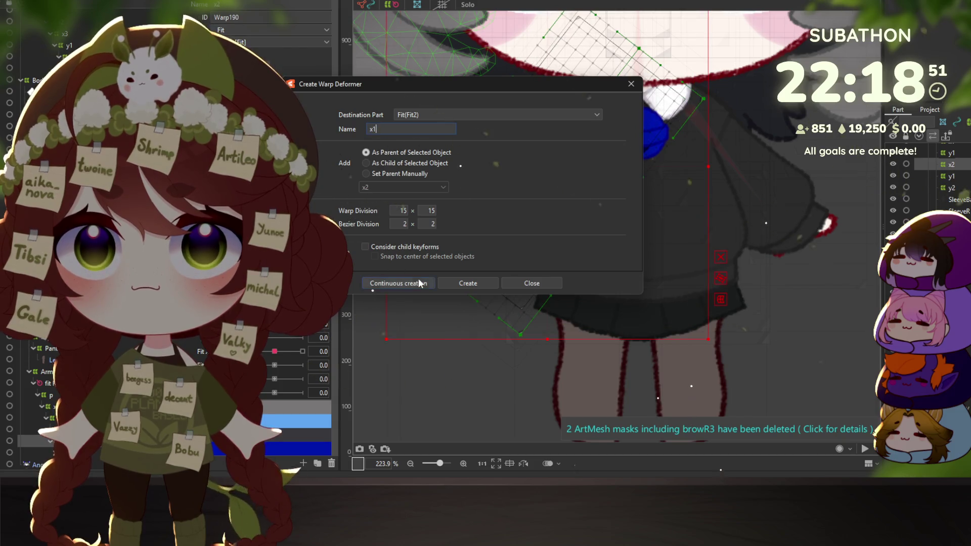
key(Return)
click(951, 152)
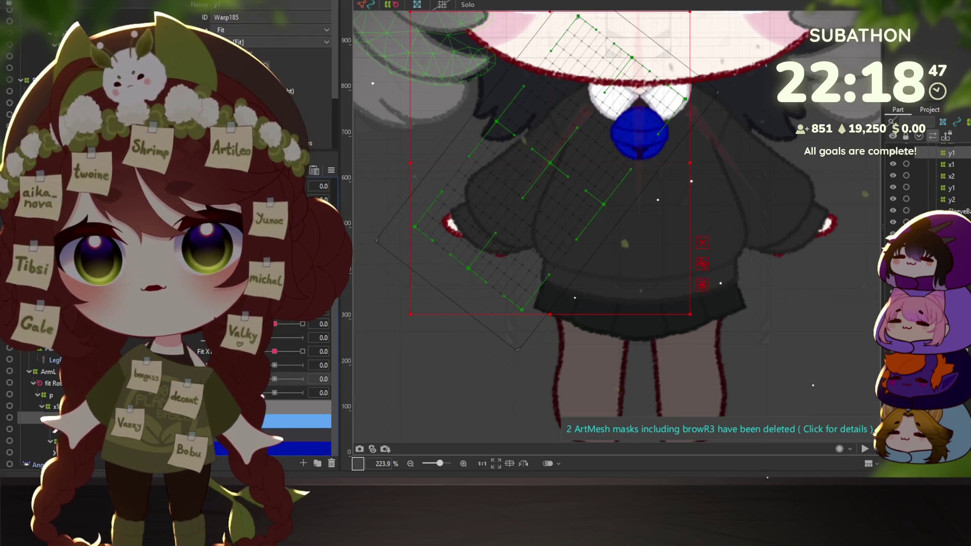
click(275, 379)
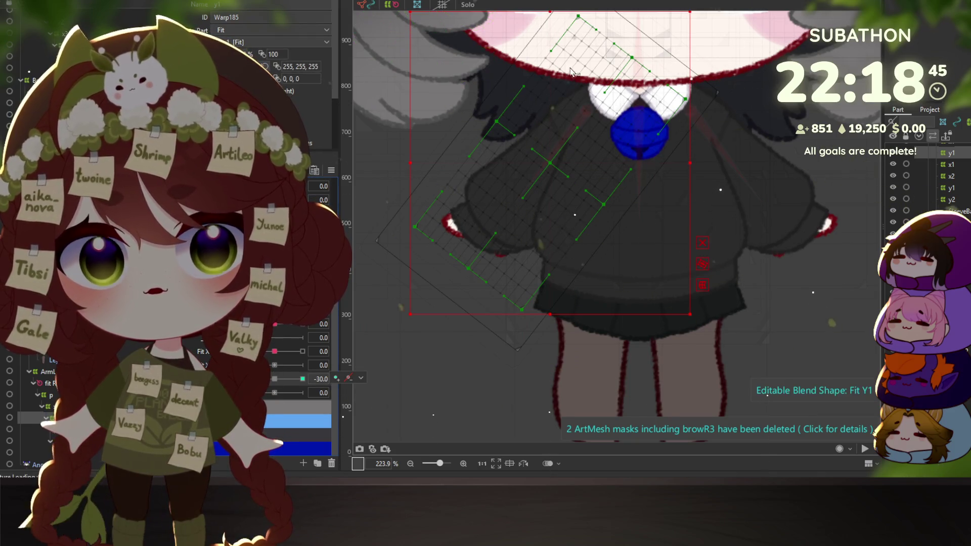
Bend the y1 warp downward along a temporary-deform curve through the sleeve and apply it
scroll(532, 227, down, 2)
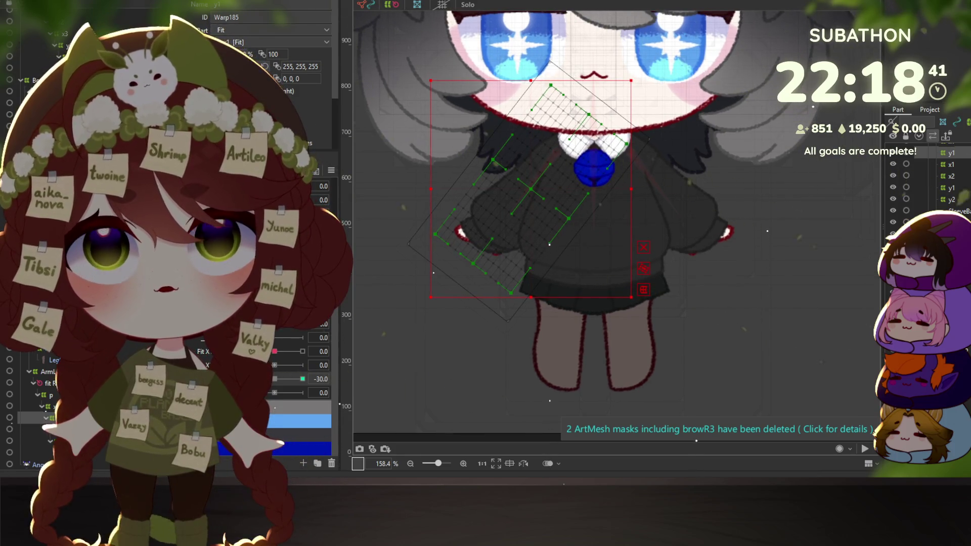
click(643, 289)
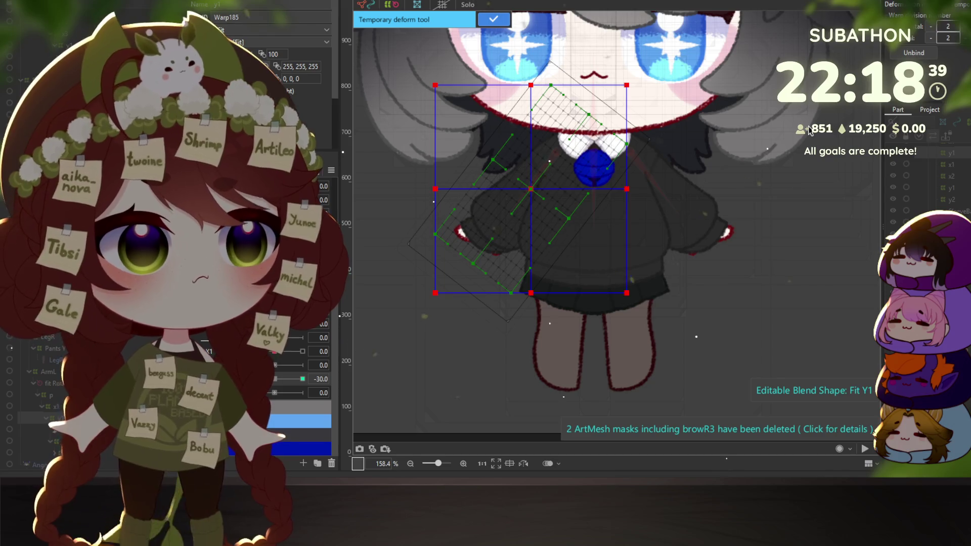
click(562, 157)
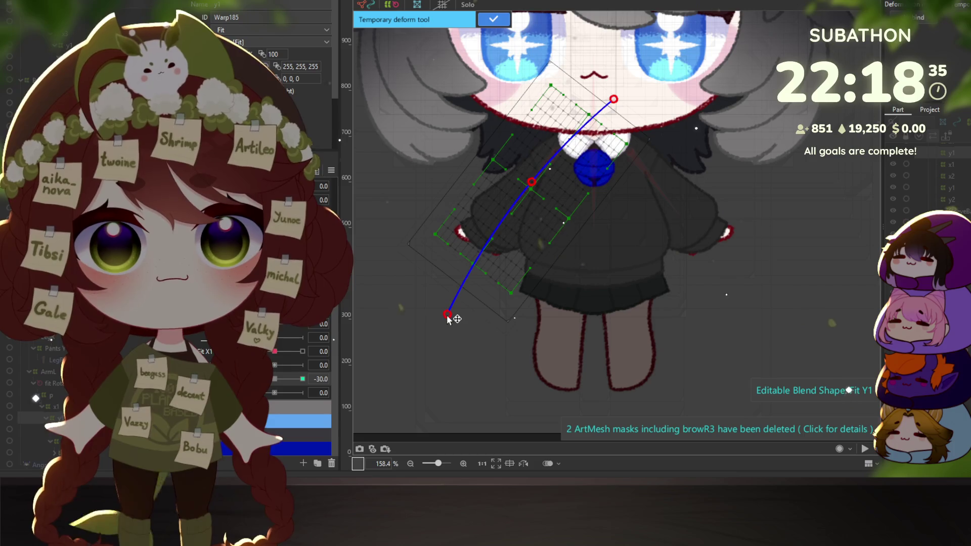
drag(447, 315, 474, 357)
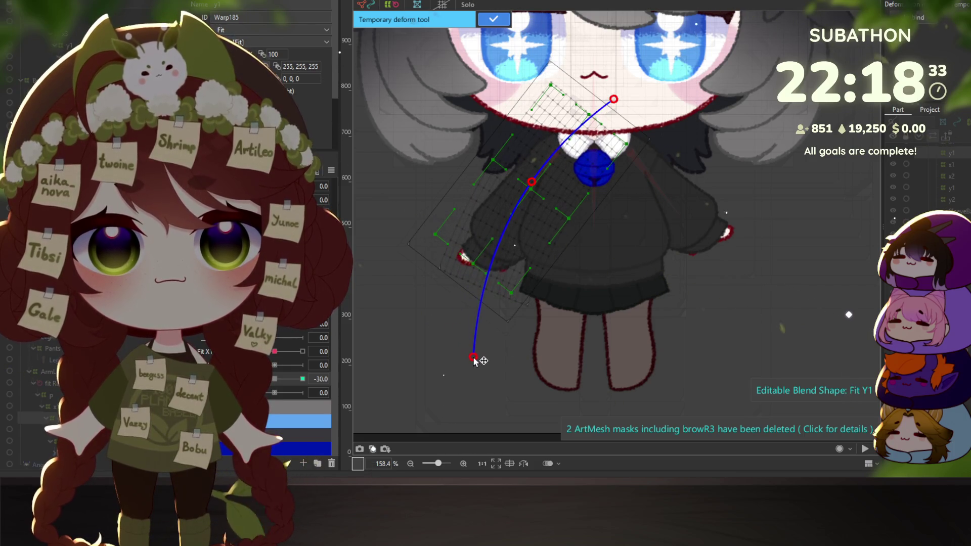
key(ctrl+z)
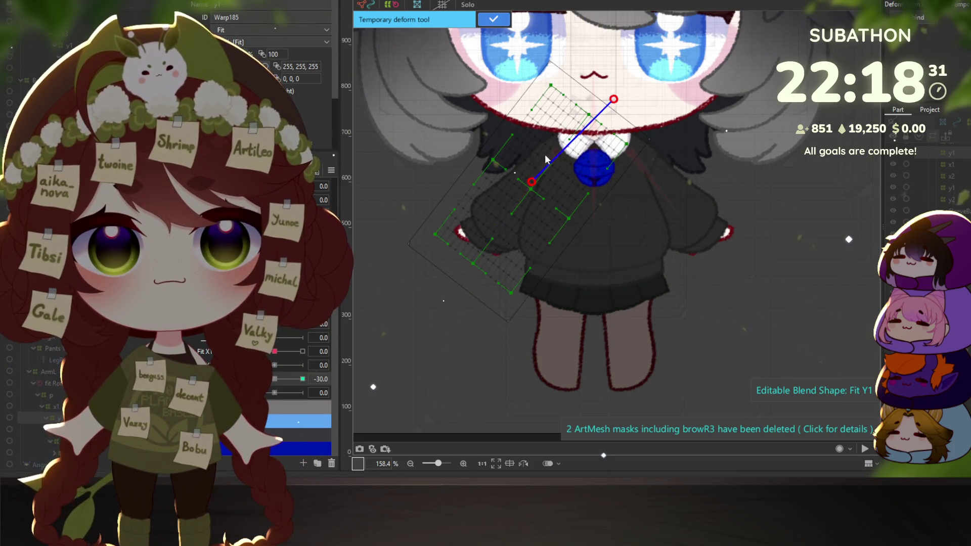
drag(428, 396, 444, 437)
key(ctrl+z)
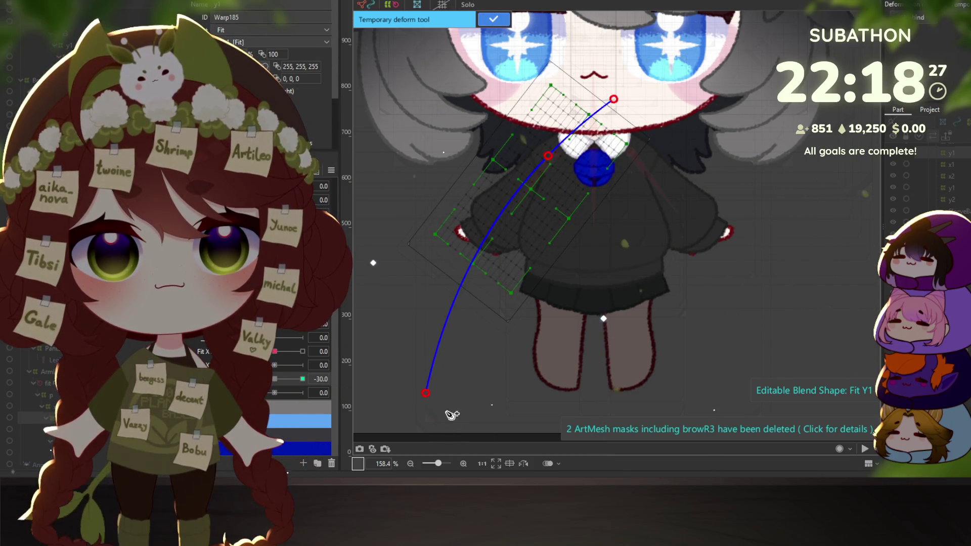
drag(427, 398, 439, 441)
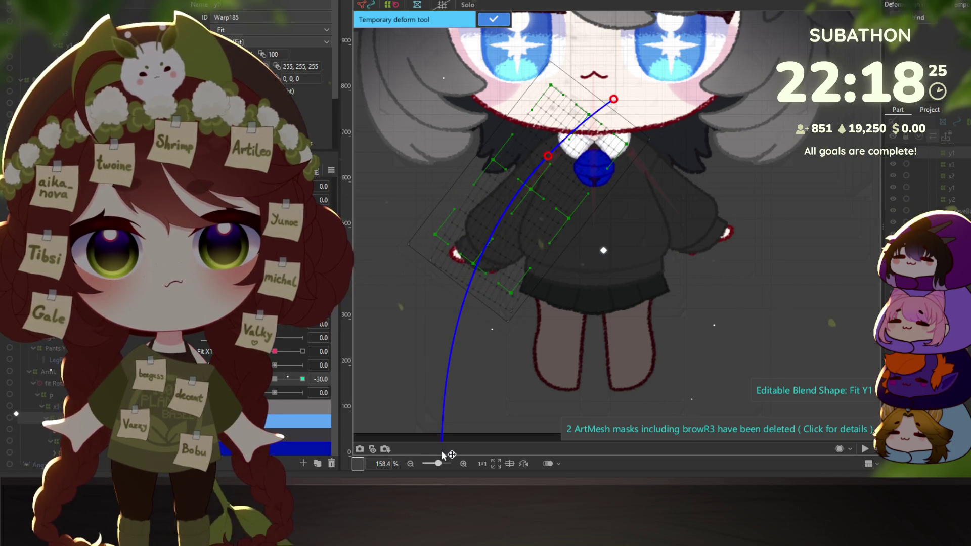
click(494, 20)
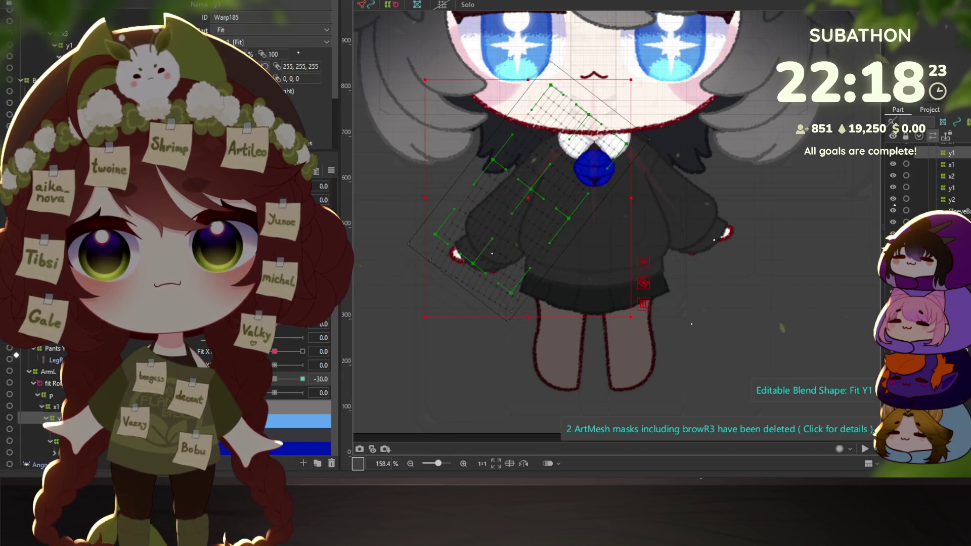
click(296, 380)
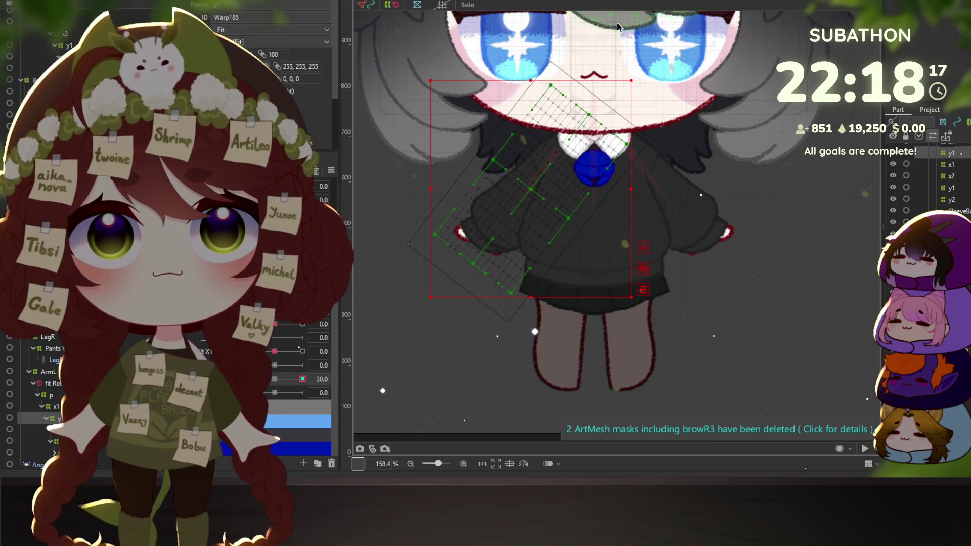
Refine the y1 warp with a second curve bend, pulling the curve end up and left
key(q)
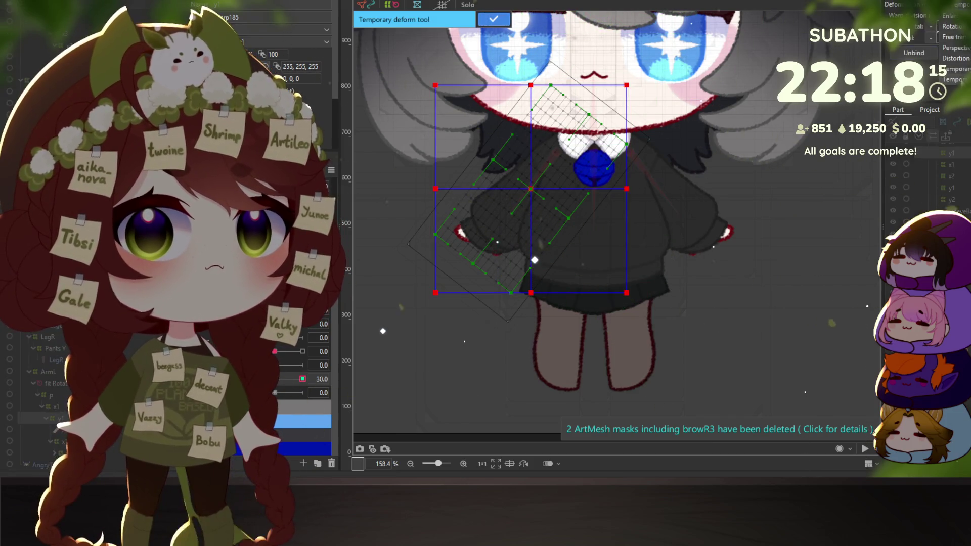
key(Escape)
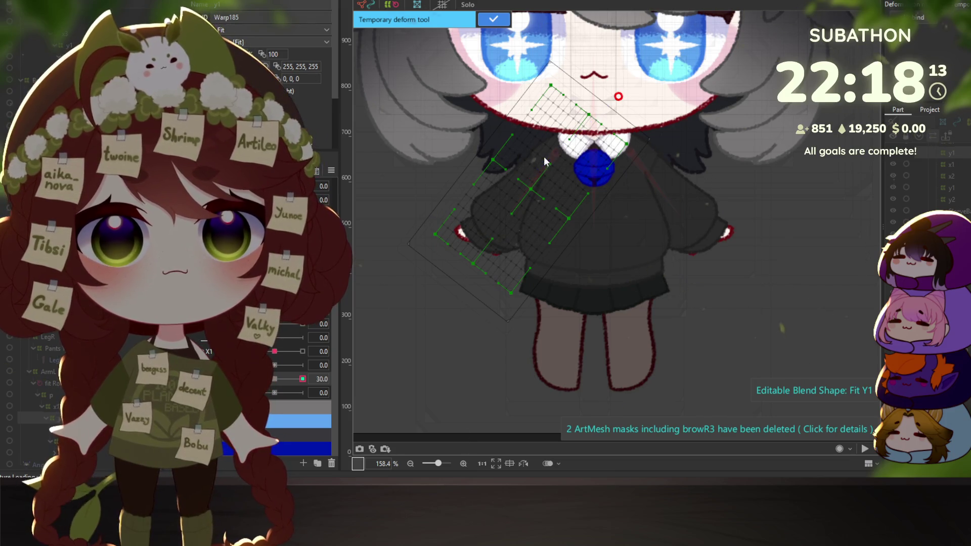
mouse_move(455, 323)
mouse_down()
mouse_move(418, 358)
mouse_move(443, 328)
mouse_up()
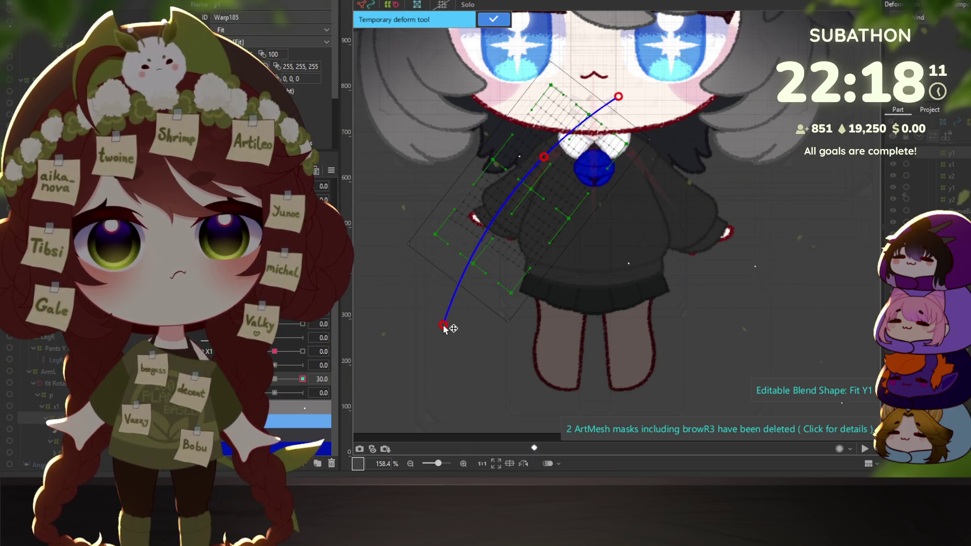
key(ctrl+z)
drag(417, 357, 401, 299)
key(ctrl+z)
drag(416, 359, 386, 304)
key(ctrl+z)
drag(419, 362, 357, 289)
click(487, 19)
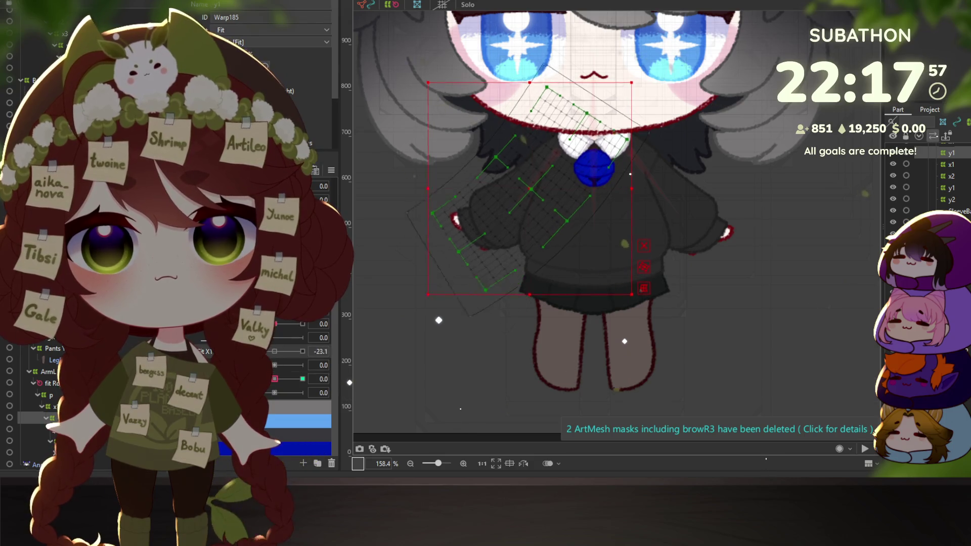
Test the sleeve warps by moving Fit X1 between its -30 and 0 keyforms
drag(275, 352, 271, 360)
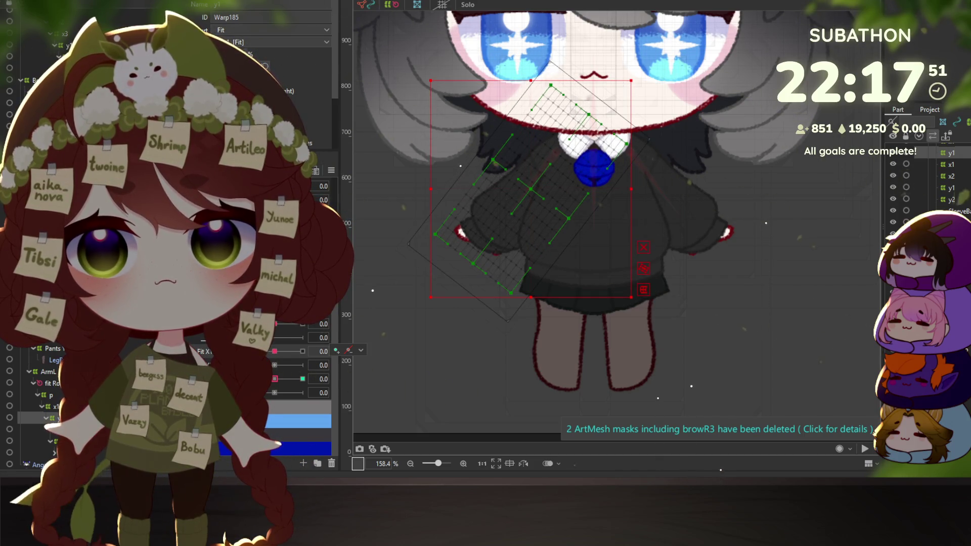
click(275, 380)
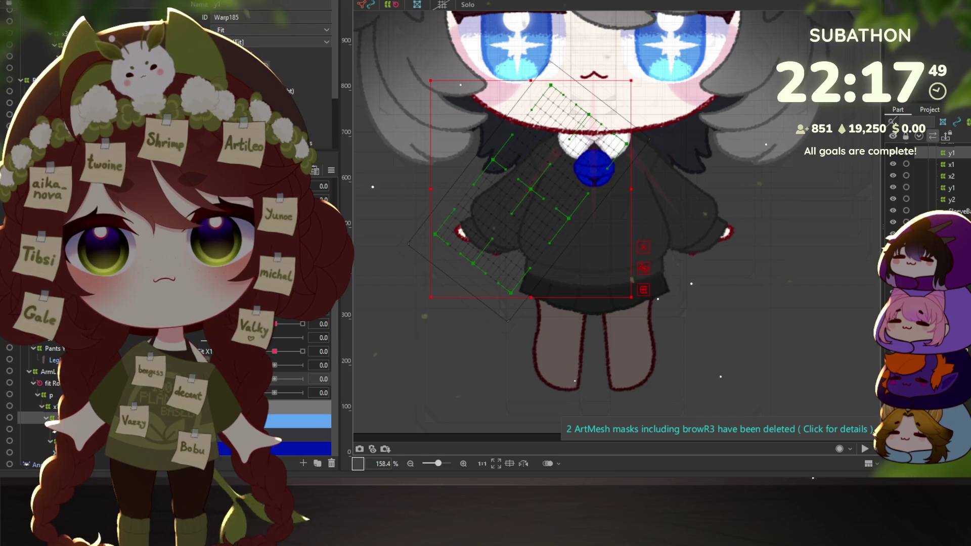
click(302, 351)
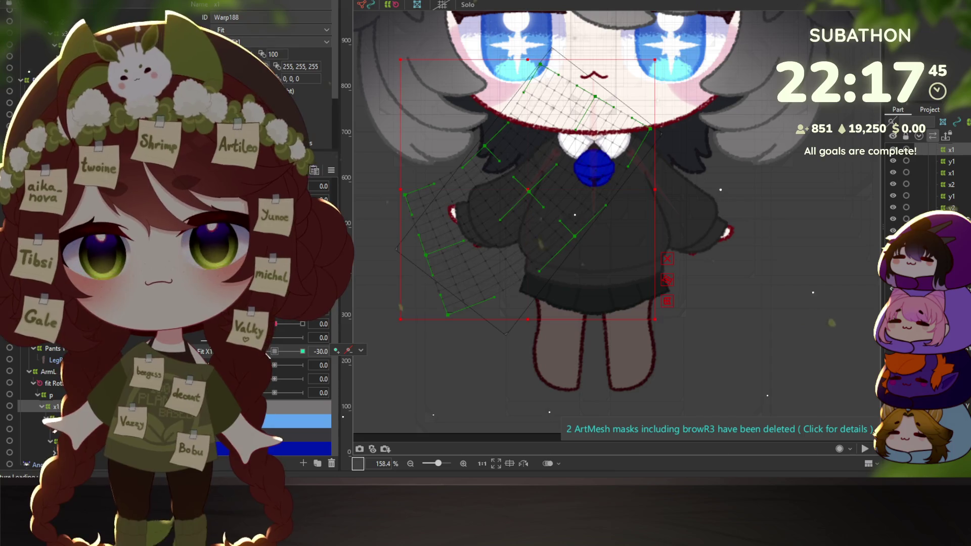
click(274, 351)
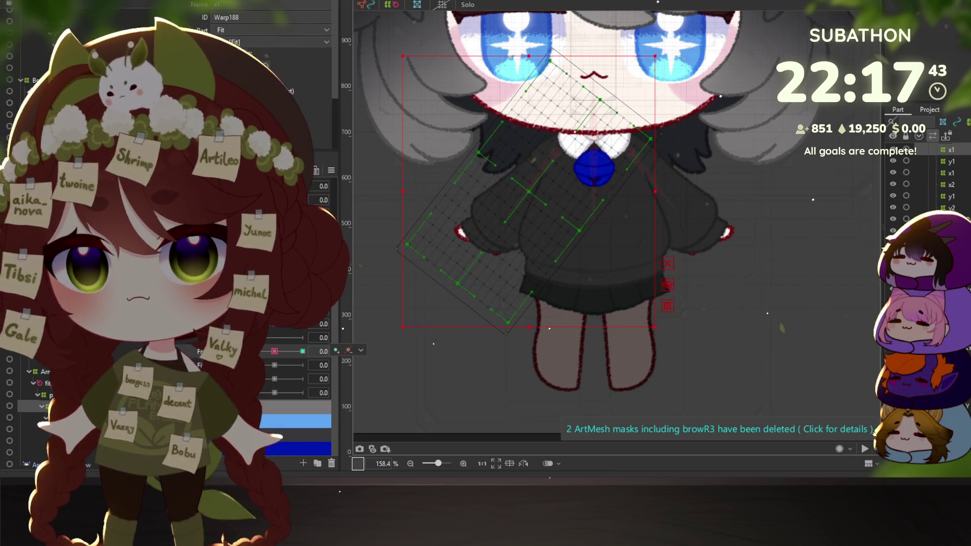
Restore the y1 warp's previous shape, then sway the model in the physics preview
click(951, 161)
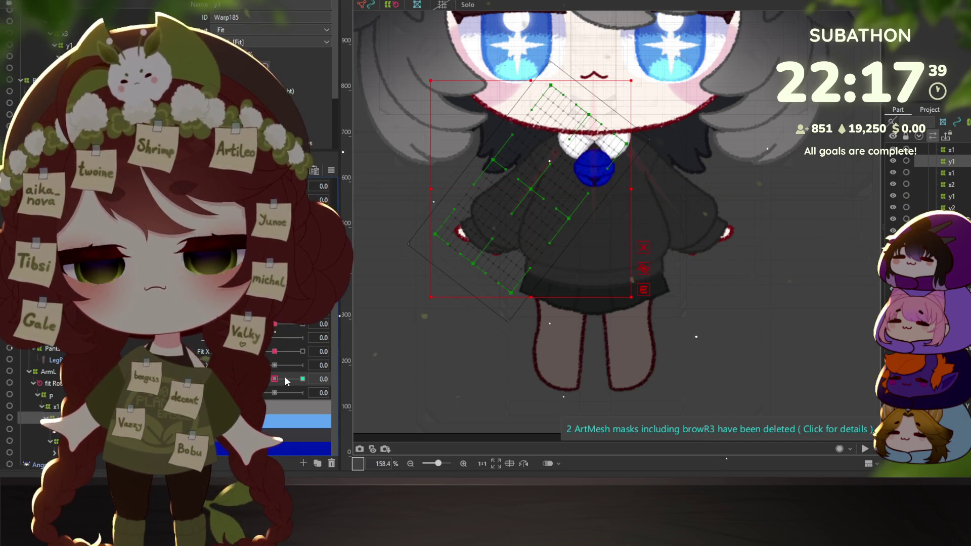
key(ctrl+z)
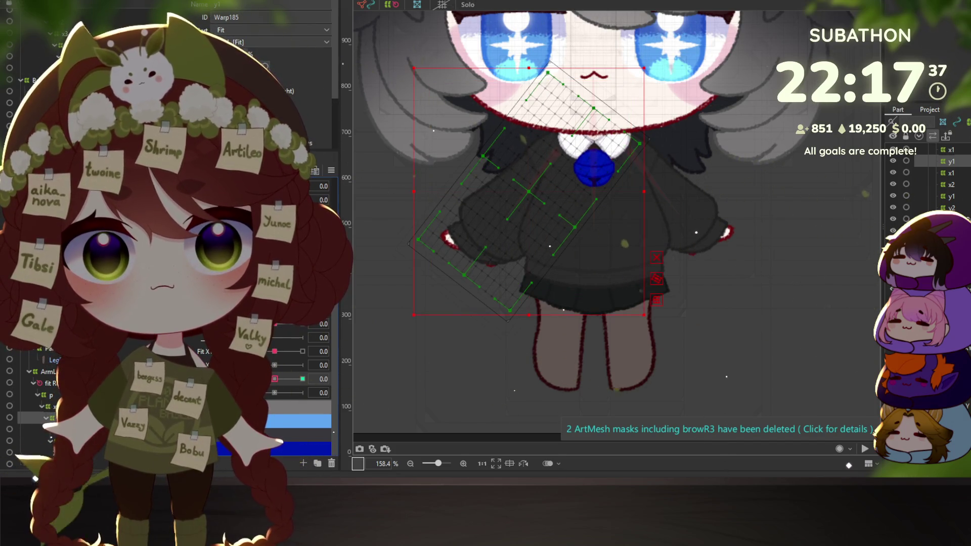
key(ctrl+z)
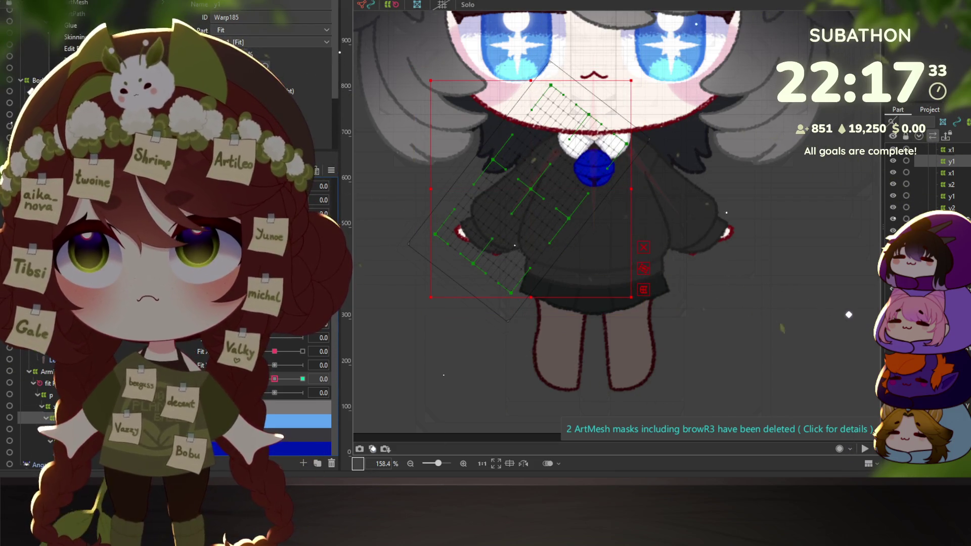
key(alt+Tab)
mouse_move(541, 279)
mouse_down()
mouse_move(477, 197)
mouse_move(773, 284)
mouse_move(733, 312)
mouse_move(644, 268)
mouse_move(839, 291)
mouse_move(699, 266)
mouse_move(743, 260)
mouse_move(798, 259)
mouse_move(667, 303)
mouse_move(733, 320)
mouse_move(590, 275)
mouse_move(644, 244)
mouse_move(835, 244)
mouse_move(716, 309)
mouse_move(717, 389)
mouse_move(720, 59)
mouse_move(720, 347)
mouse_move(756, 375)
mouse_move(780, 344)
mouse_up()
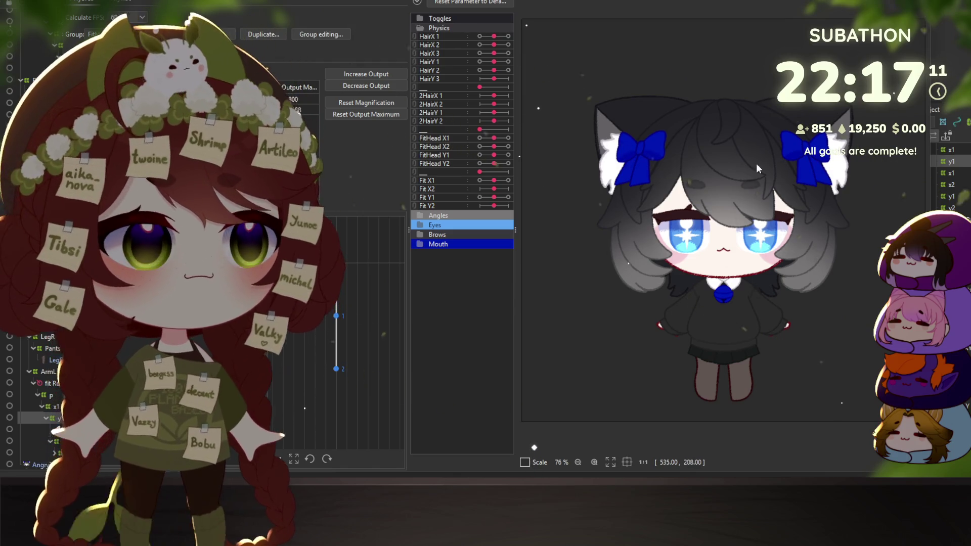
Drag the physics preview model to watch the sleeves sway
mouse_move(764, 326)
mouse_down()
mouse_move(752, 315)
mouse_move(791, 272)
mouse_move(683, 243)
mouse_move(515, 232)
mouse_up()
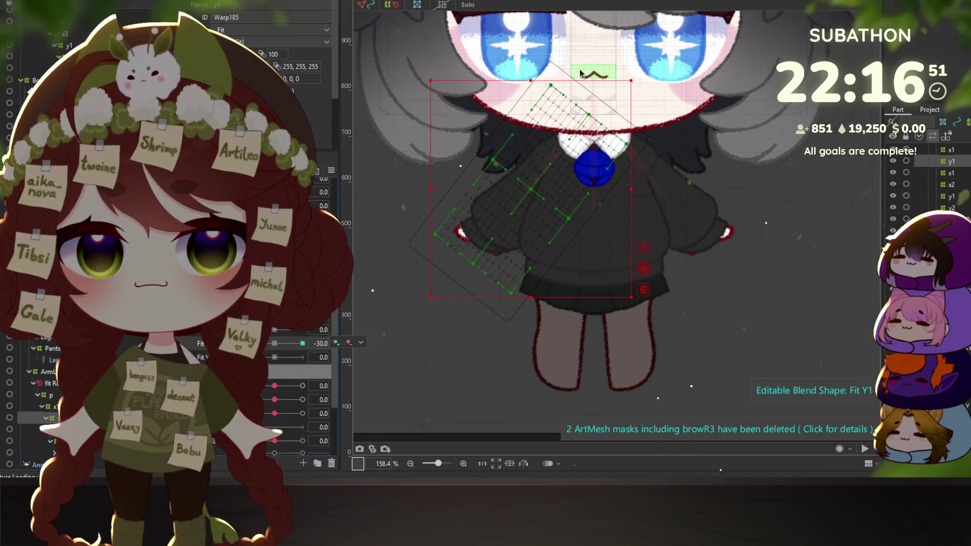
Curve-bend the y1 warp to the left at Fit Y1 30, then refine the bend
key(t)
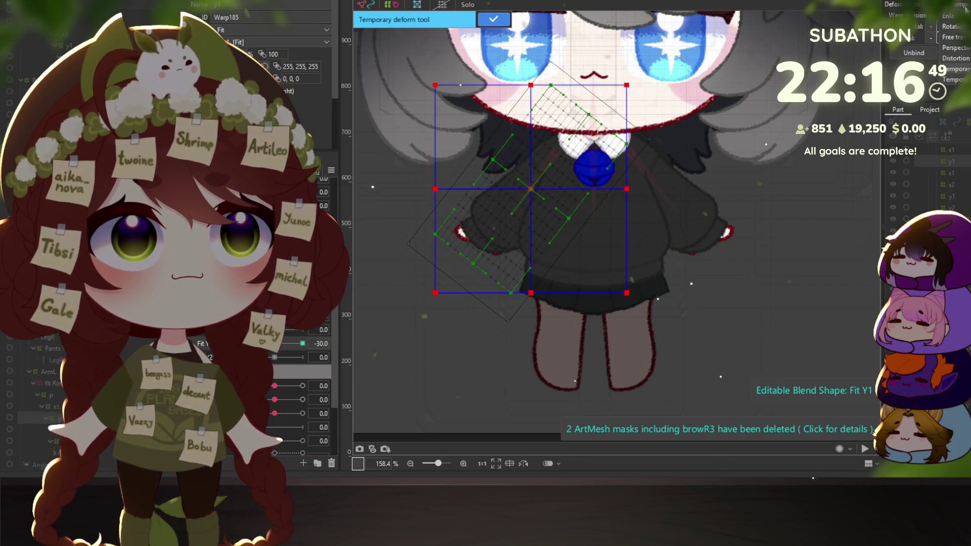
key(Escape)
mouse_move(646, 94)
mouse_down()
mouse_move(546, 172)
mouse_move(412, 318)
mouse_move(360, 266)
mouse_up()
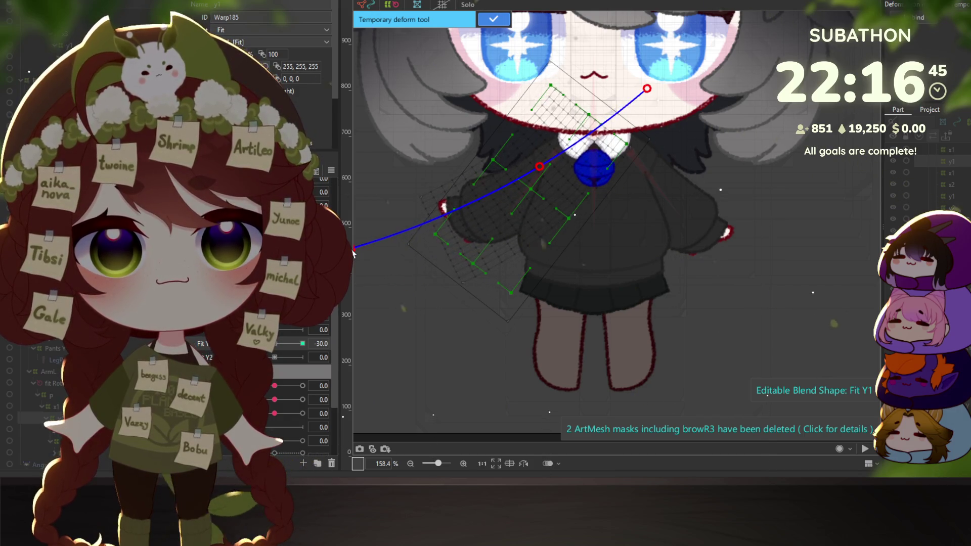
click(493, 20)
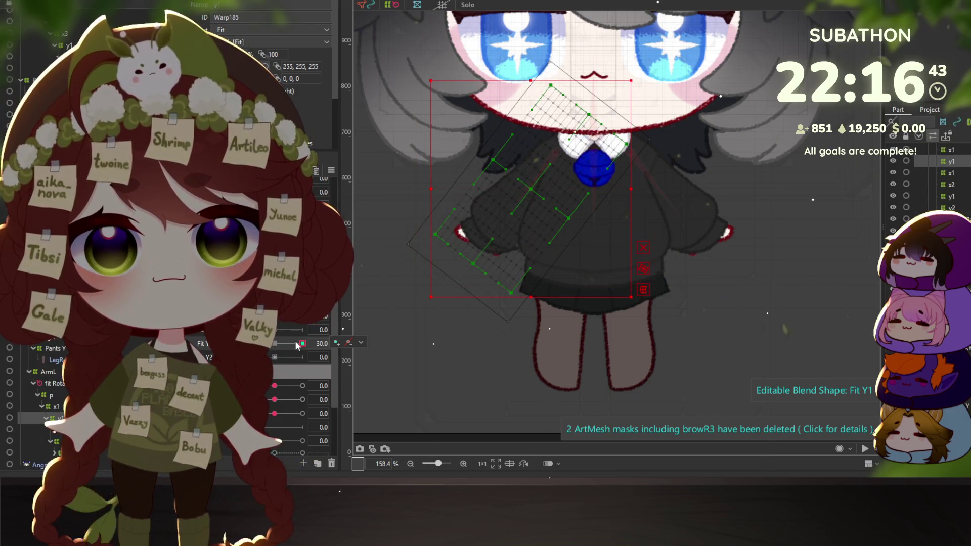
click(643, 290)
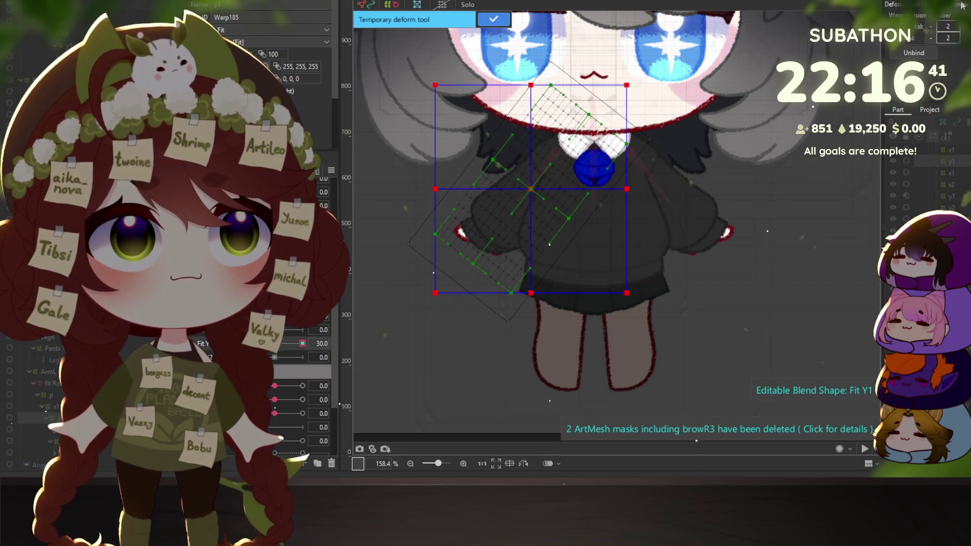
click(540, 162)
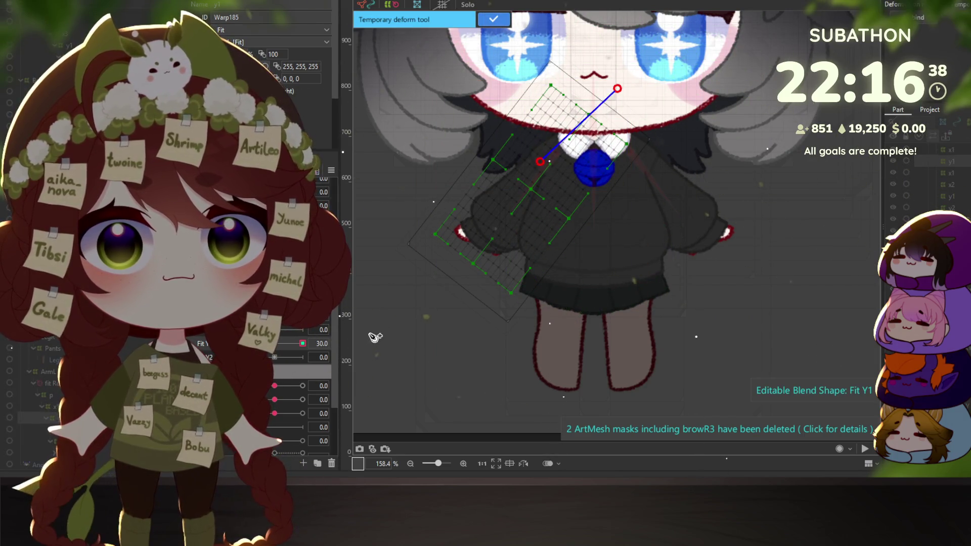
drag(455, 401, 475, 415)
click(493, 20)
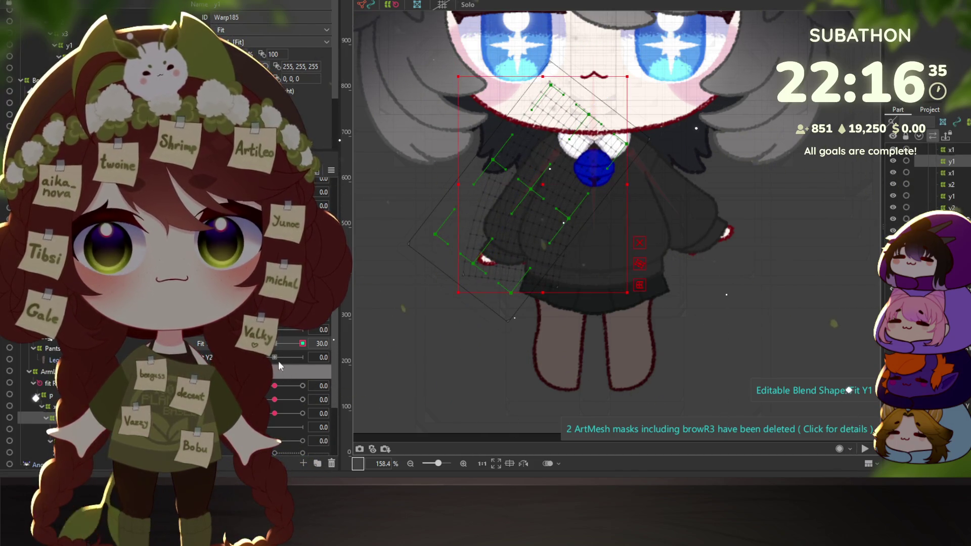
Check the blend by lowering Fit Y1 and swaying the model in the physics preview
drag(303, 343, 291, 343)
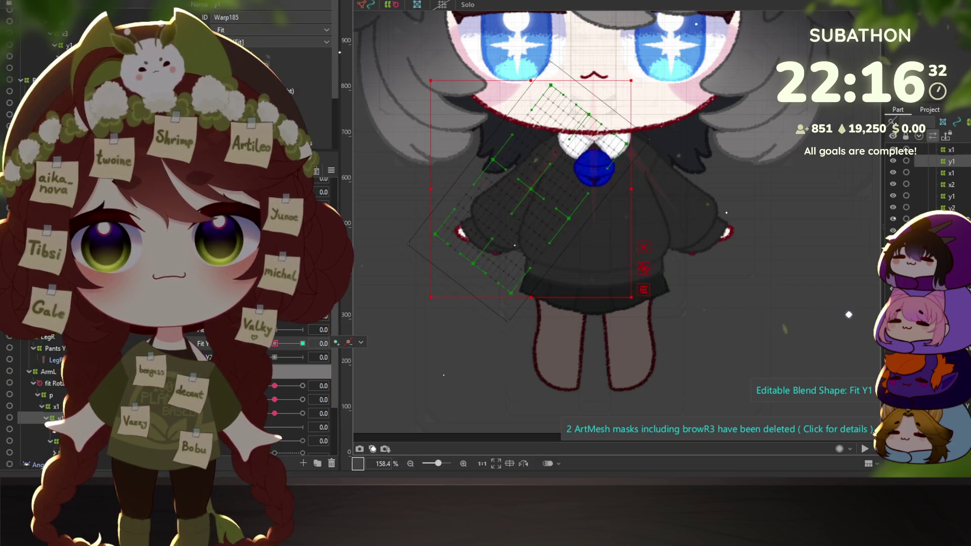
key(alt+Tab)
mouse_move(579, 302)
mouse_down()
mouse_move(632, 228)
mouse_move(711, 68)
mouse_move(721, 297)
mouse_move(691, 264)
mouse_move(818, 142)
mouse_move(664, 305)
mouse_move(716, 62)
mouse_move(709, 77)
mouse_move(749, 384)
mouse_move(856, 399)
mouse_move(726, 426)
mouse_up()
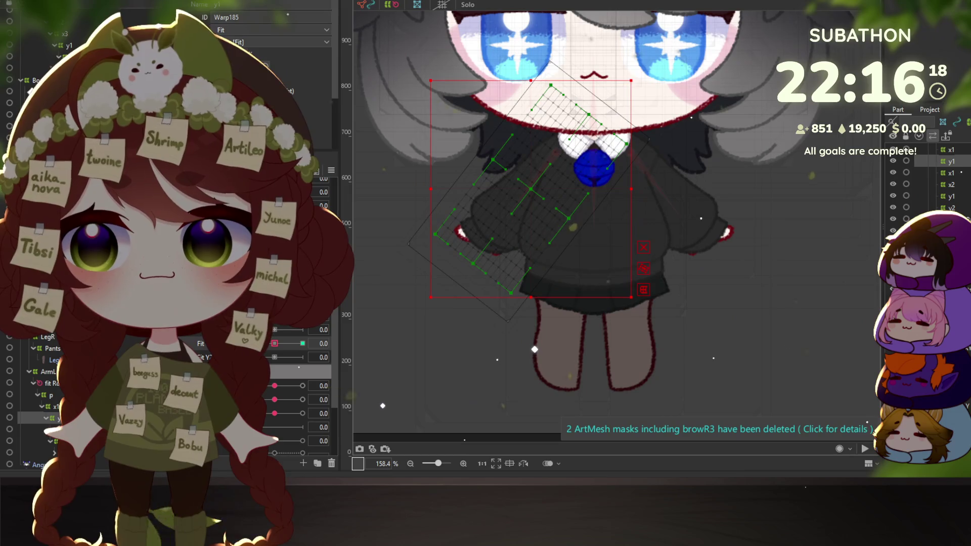
click(53, 440)
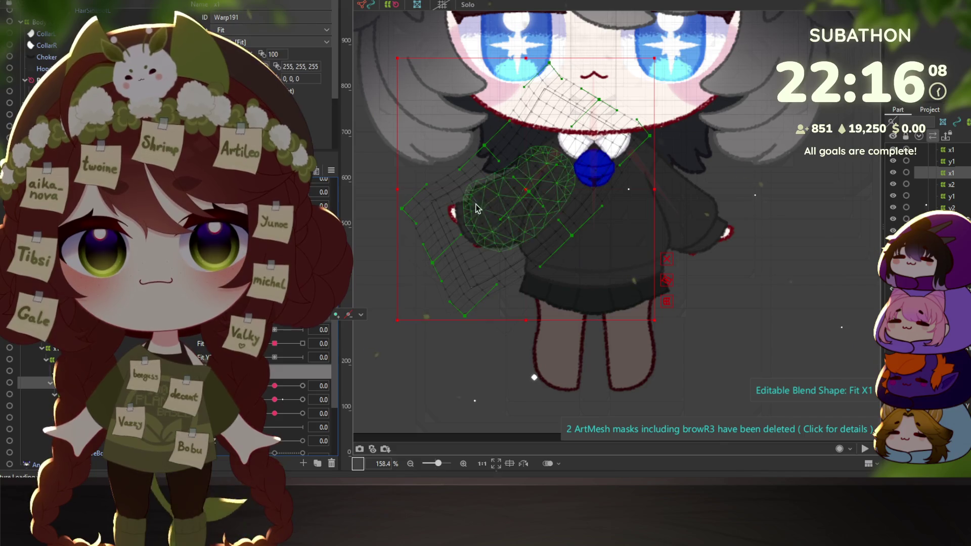
Brush-reshape the lower-left part of the sleeve's x1 warp mesh
scroll(488, 235, up, 3)
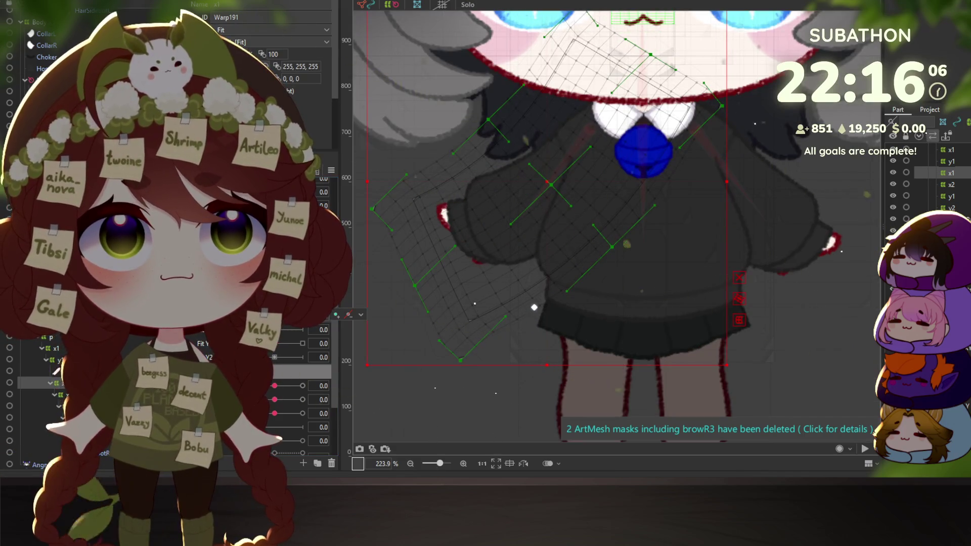
key(b)
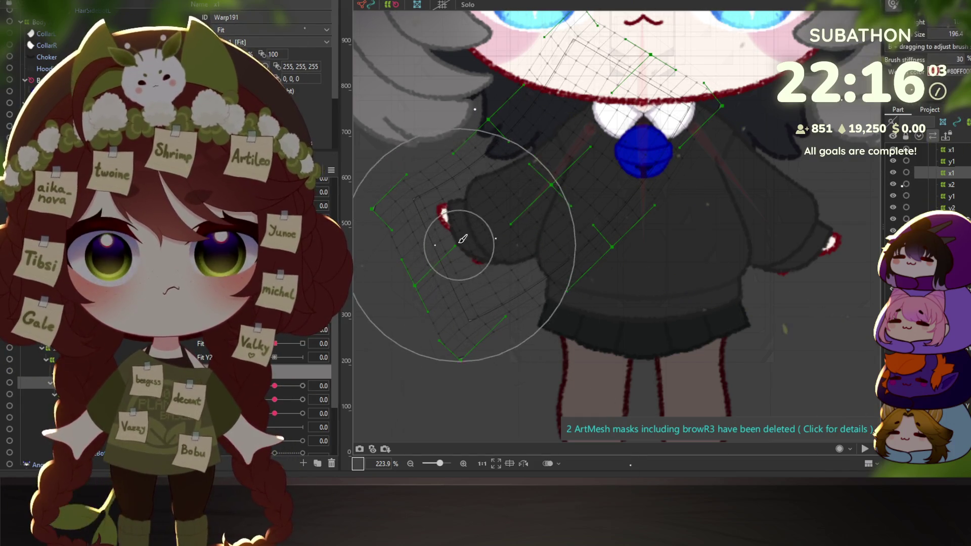
mouse_move(468, 233)
mouse_down()
mouse_move(494, 286)
mouse_move(476, 263)
mouse_up()
mouse_move(434, 190)
mouse_down()
mouse_move(451, 206)
mouse_move(435, 237)
mouse_up()
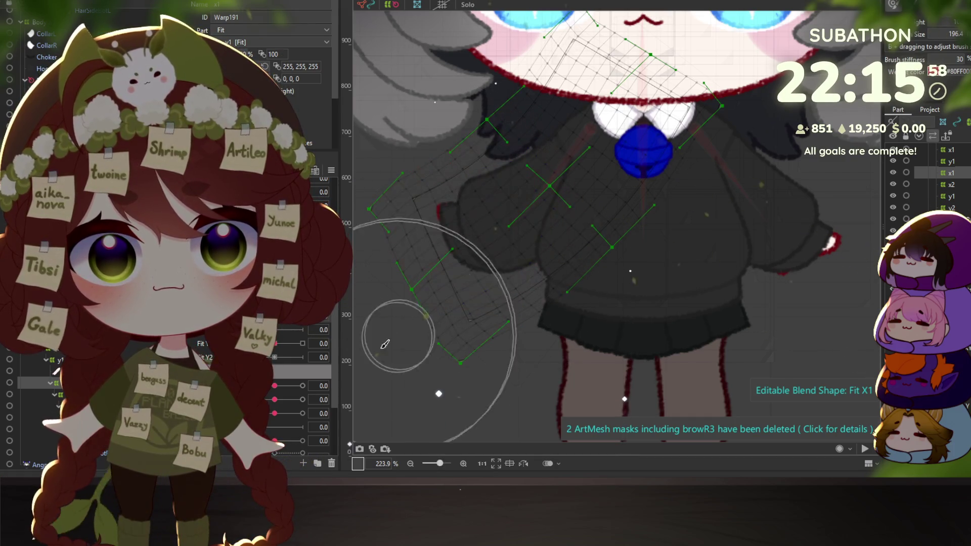
mouse_move(429, 202)
mouse_down()
mouse_move(444, 188)
mouse_move(425, 207)
mouse_up()
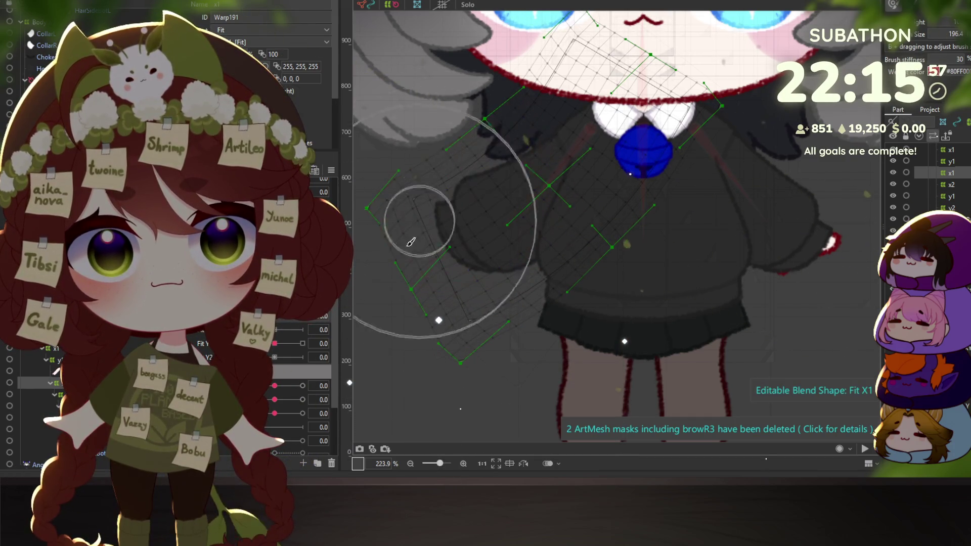
click(275, 343)
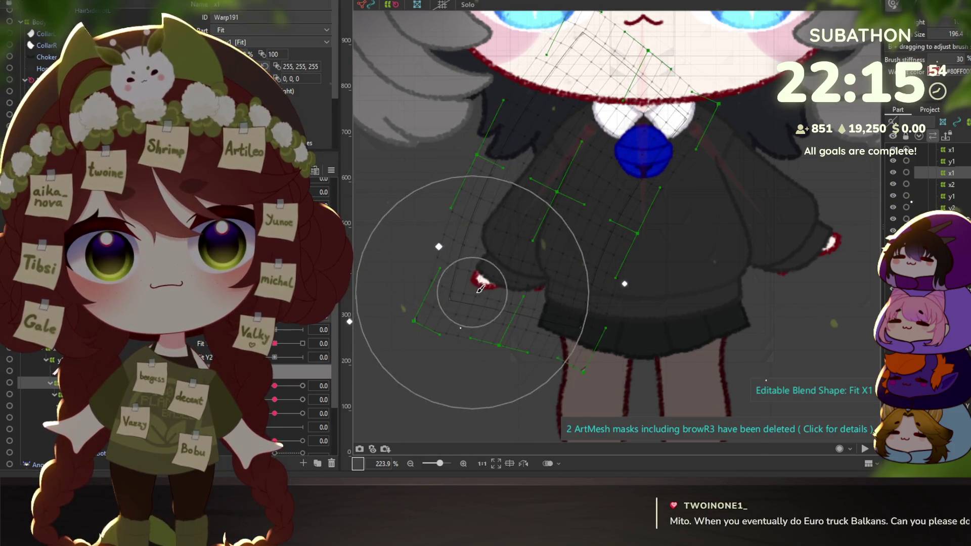
mouse_move(455, 282)
mouse_down()
mouse_move(487, 290)
mouse_move(481, 279)
mouse_move(506, 292)
mouse_move(498, 288)
mouse_up()
Scrub a parameter to check the sleeve warps and apply an option from the keyform list
drag(316, 371, 278, 370)
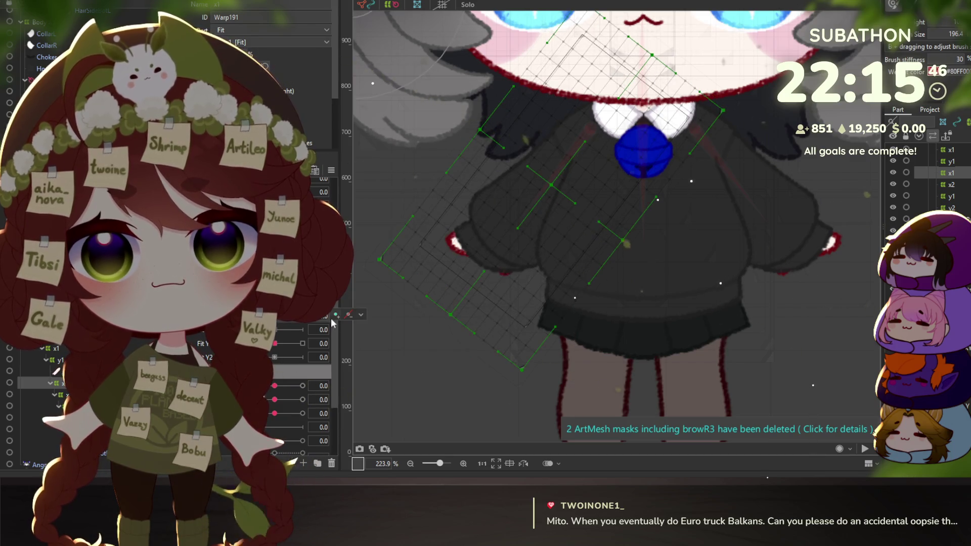
click(360, 315)
click(380, 328)
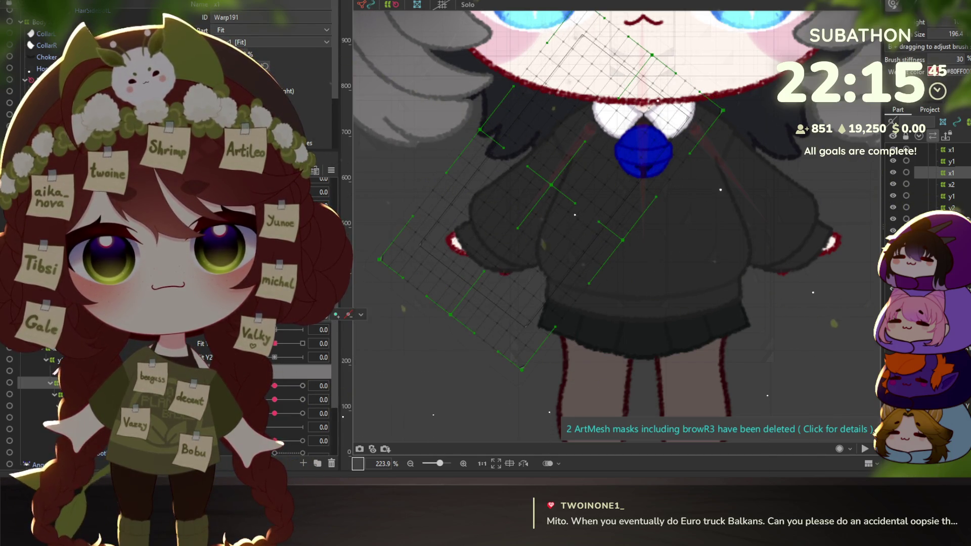